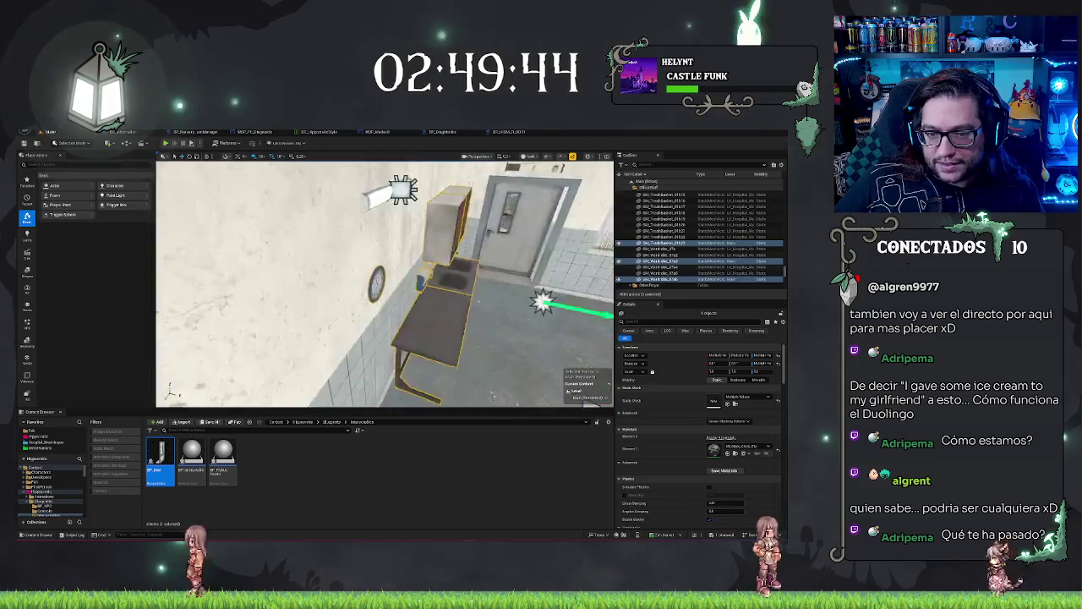
Step: Swing the camera around the room from the sink wall toward the ceiling and door
key(a)
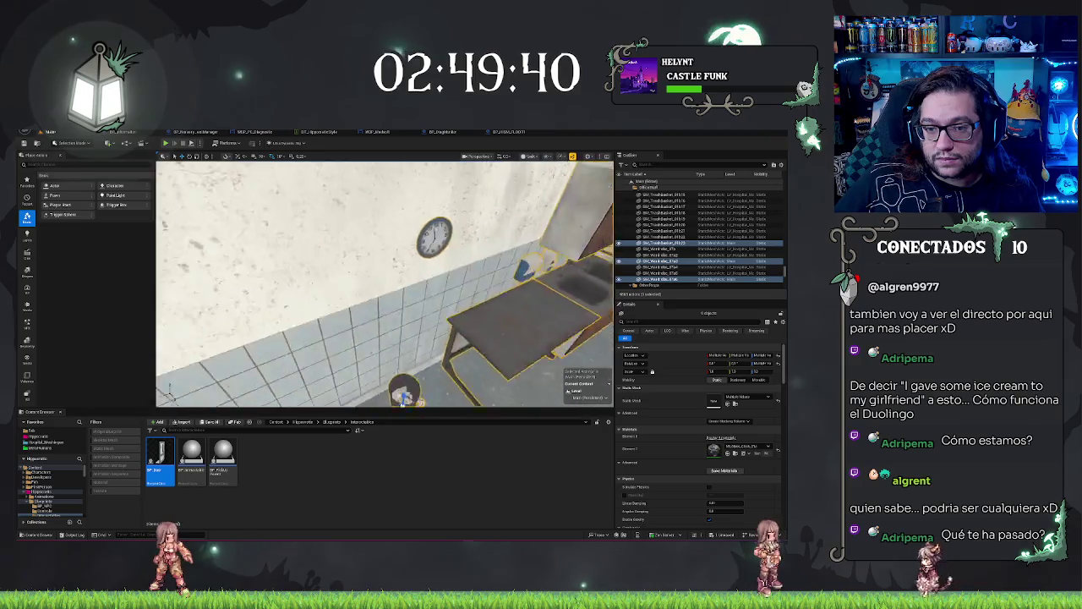
key(f)
scroll(536, 243, down, 3)
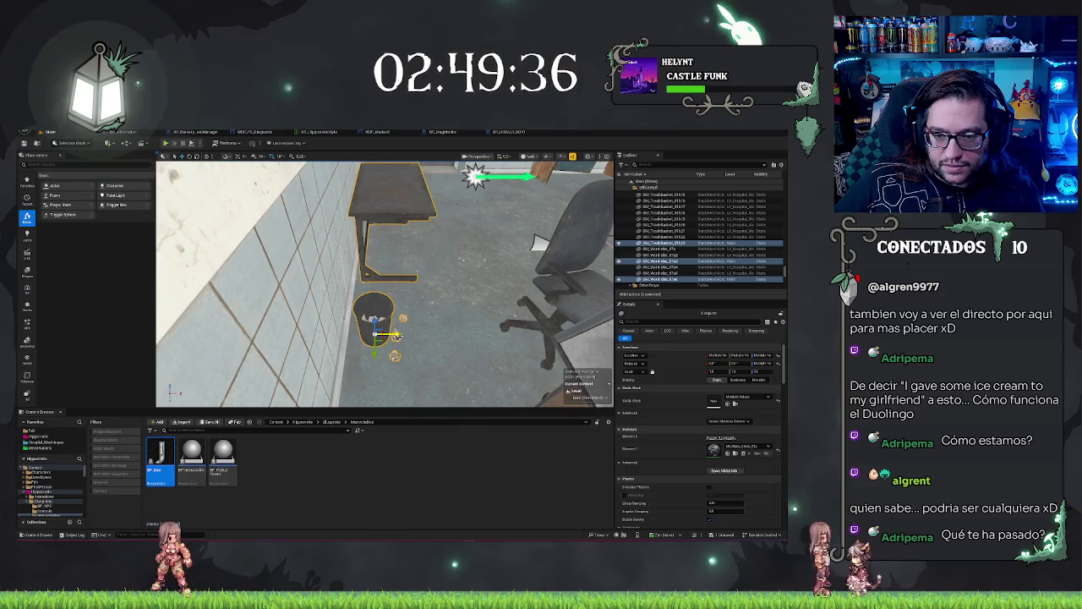
mouse_move(536, 244)
mouse_down()
mouse_move(507, 161)
mouse_move(431, 233)
mouse_move(454, 298)
mouse_up()
key(Escape)
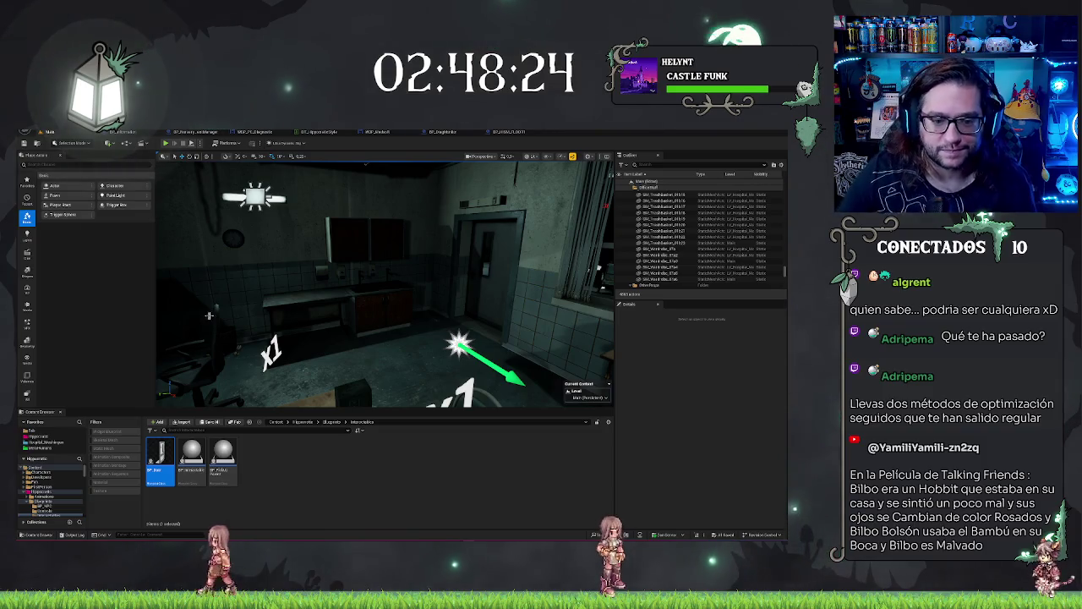
Step: Fly over to the information board and select the cabinet to its left
mouse_move(393, 261)
mouse_down()
mouse_move(351, 269)
mouse_move(372, 272)
mouse_up()
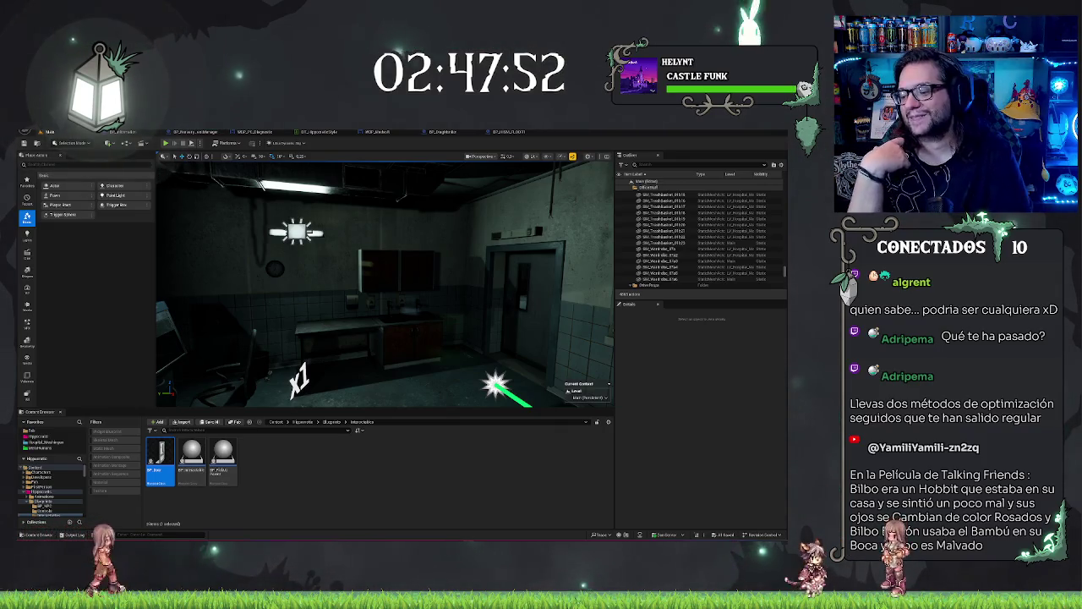
scroll(385, 283, up, 5)
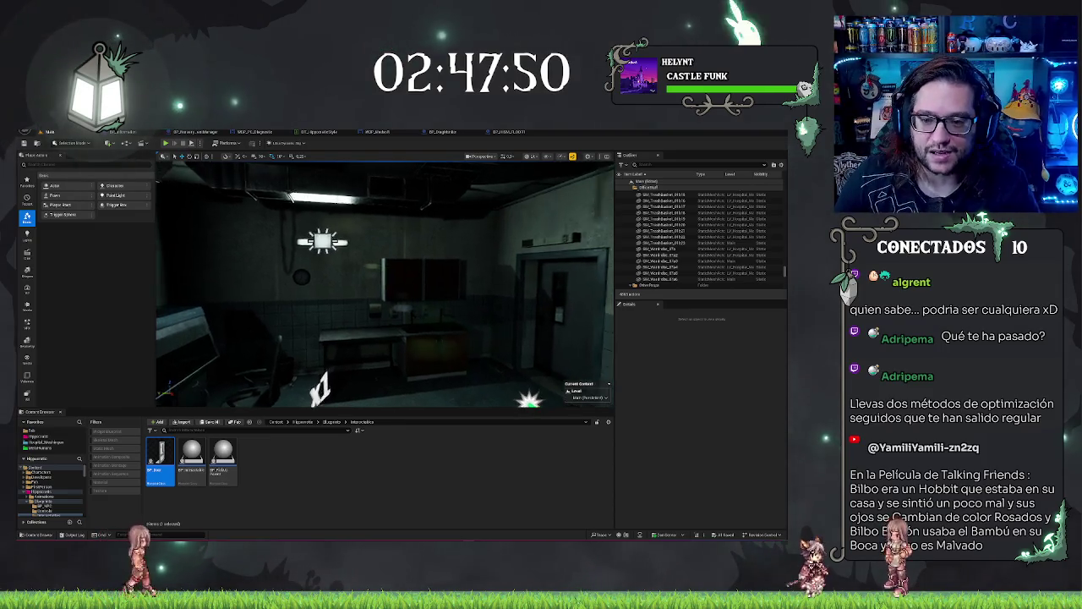
drag(338, 346, 338, 346)
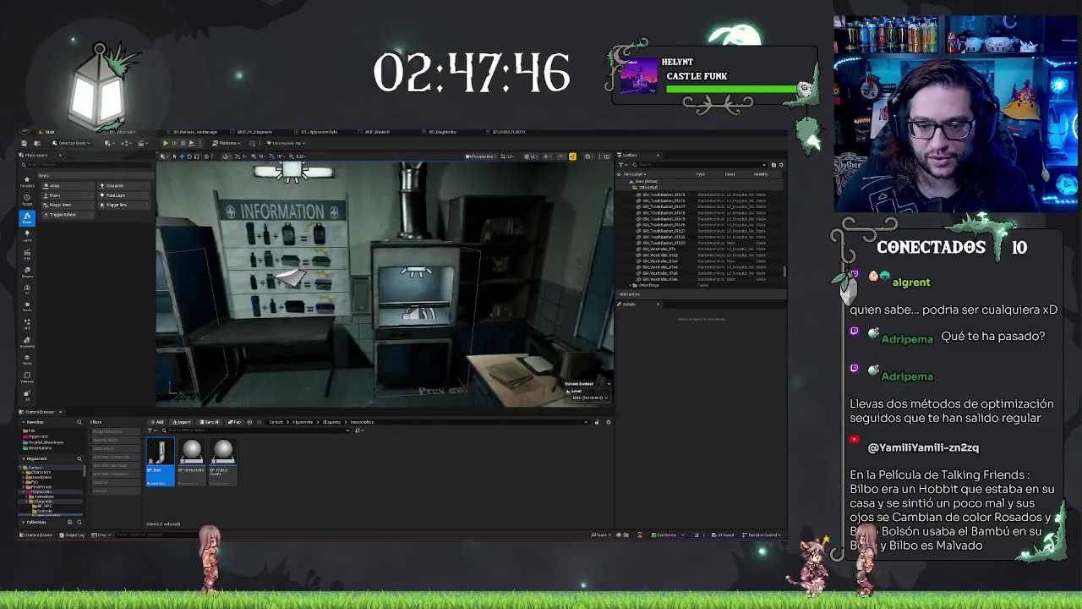
drag(338, 347, 338, 346)
click(339, 346)
Step: Nudge the cabinet slightly right and shift the desk under the information board
key(f)
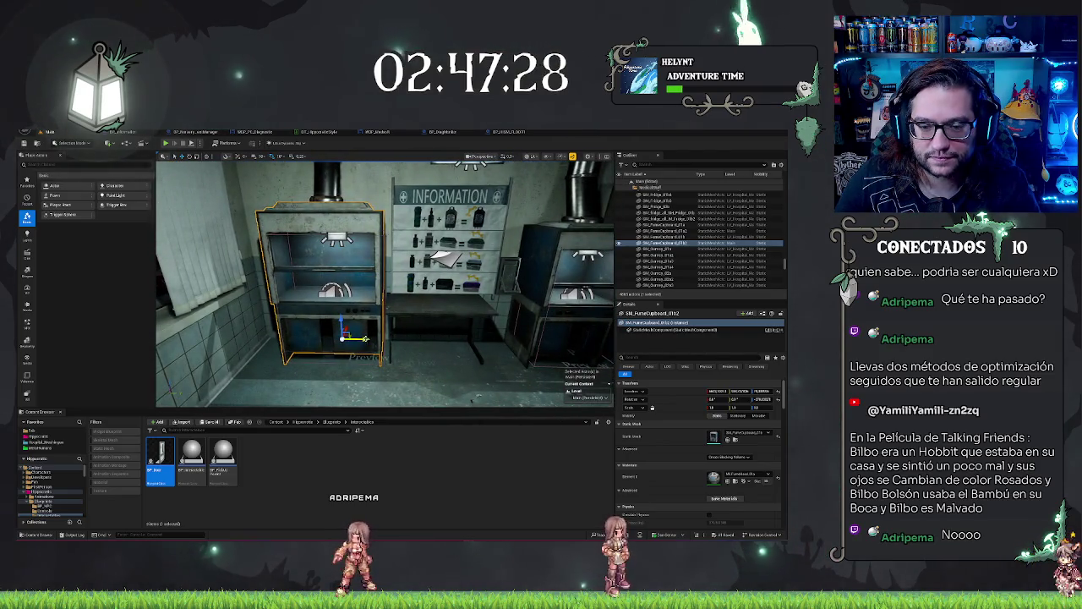
drag(363, 339, 367, 339)
key(Escape)
drag(265, 325, 264, 326)
click(364, 334)
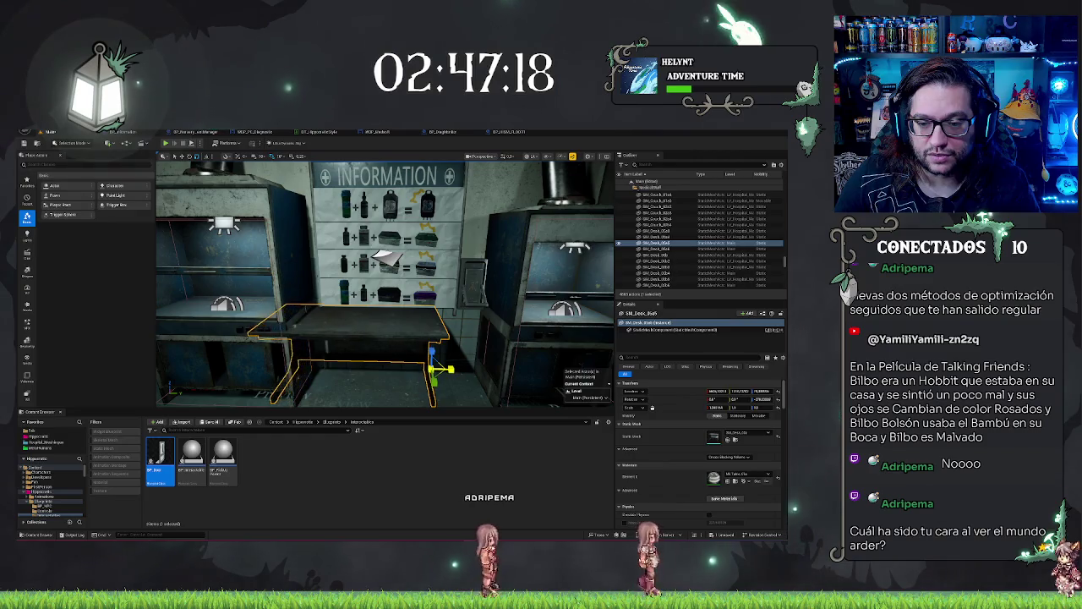
mouse_move(452, 369)
mouse_down()
mouse_move(498, 369)
mouse_move(433, 361)
mouse_move(448, 321)
mouse_move(436, 357)
mouse_up()
click(436, 334)
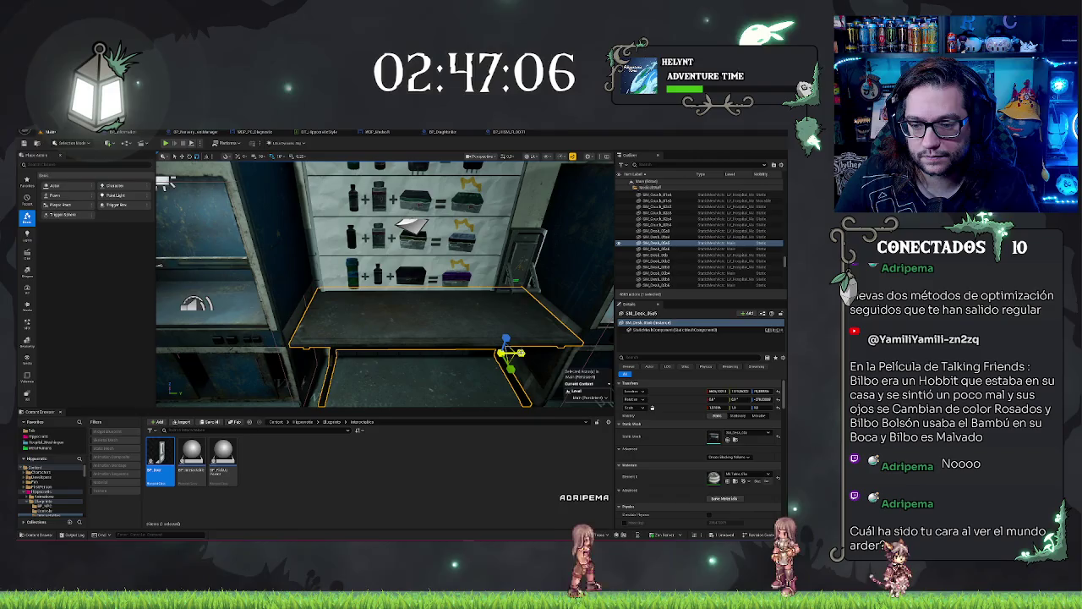
drag(516, 352, 513, 352)
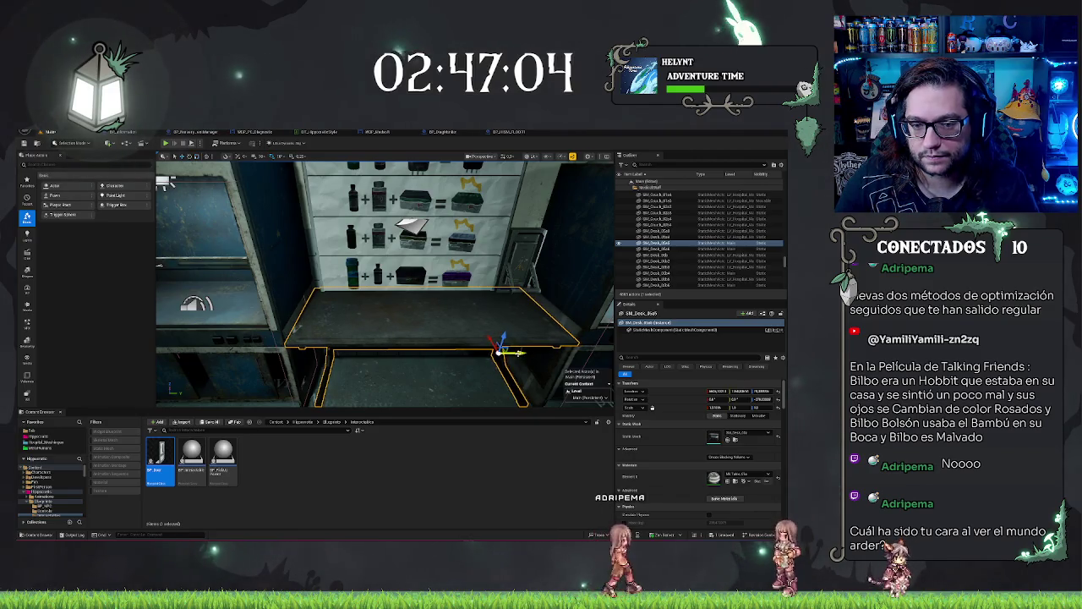
key(Escape)
Step: Slide the large lab desk left, restore its length, and move its chair beside it
mouse_move(412, 226)
mouse_down()
mouse_move(429, 208)
mouse_move(338, 220)
mouse_move(338, 270)
mouse_move(364, 288)
mouse_up()
click(460, 315)
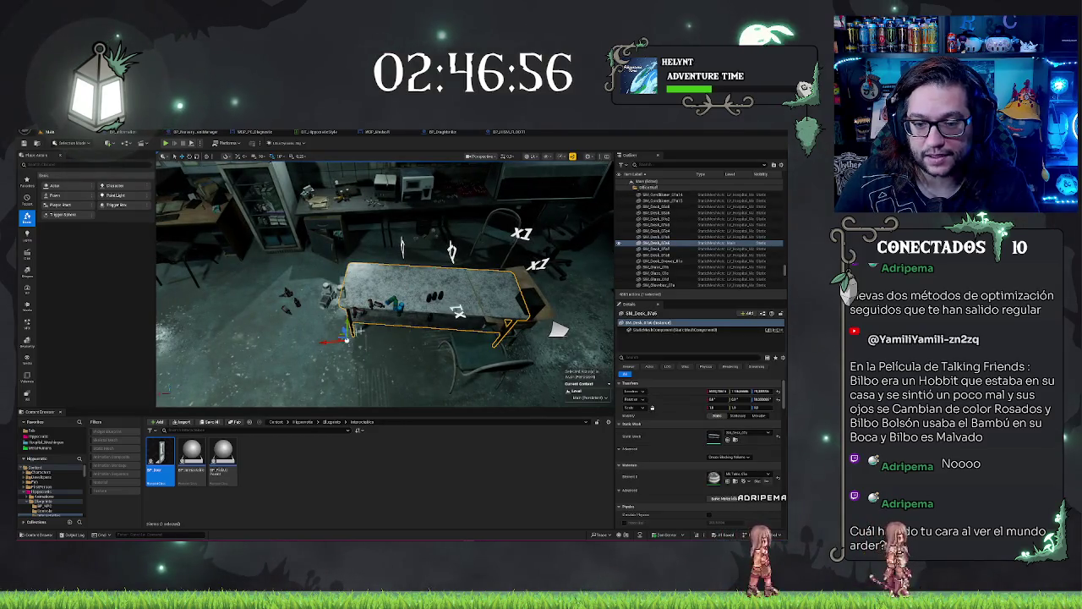
drag(337, 336, 279, 348)
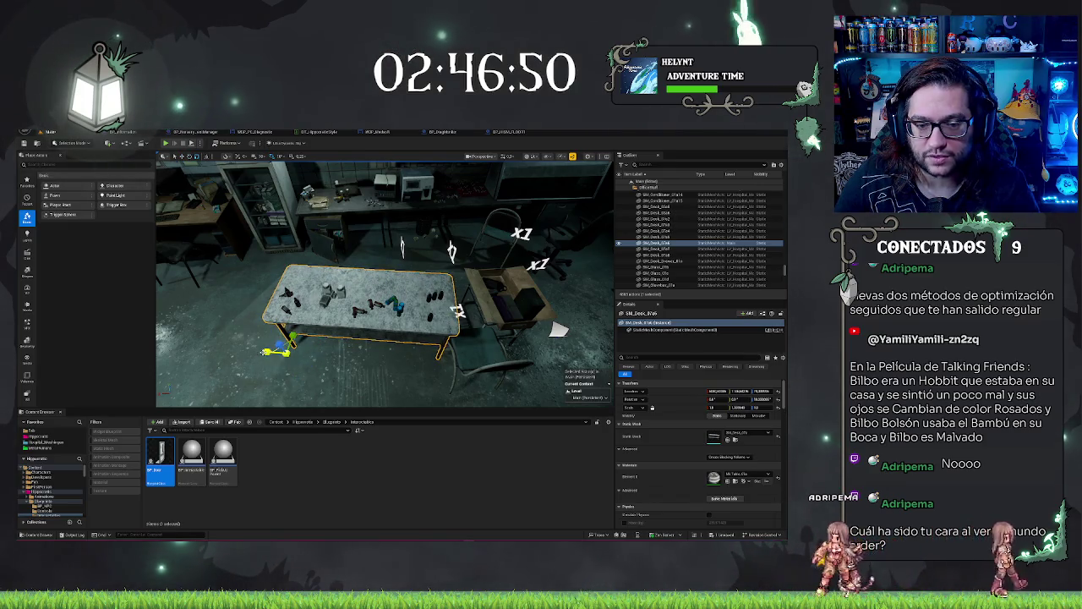
drag(282, 350, 286, 352)
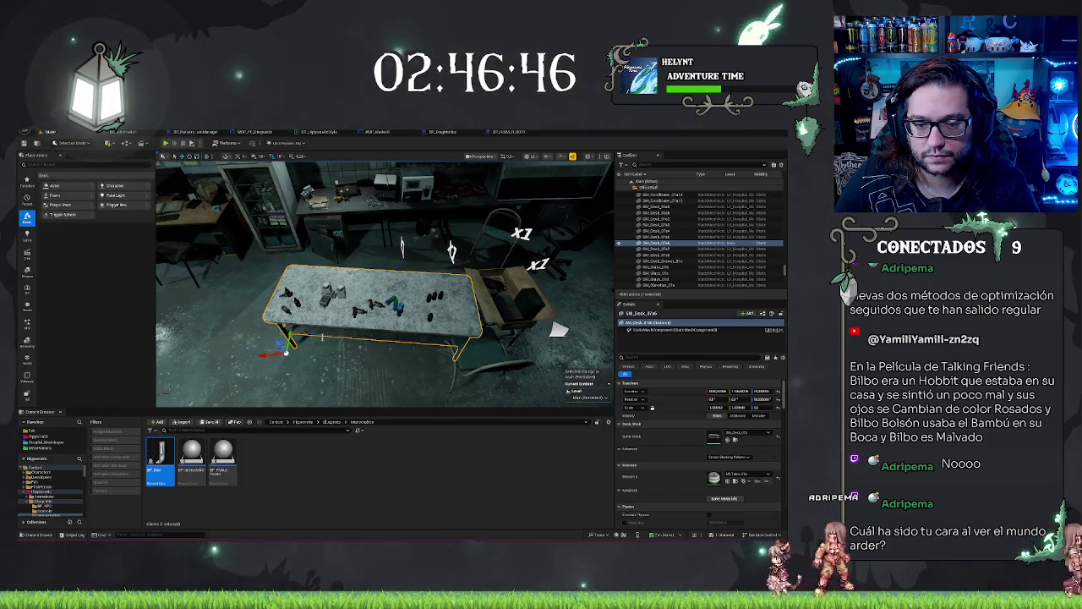
mouse_move(285, 352)
mouse_down()
mouse_move(260, 355)
mouse_move(286, 343)
mouse_up()
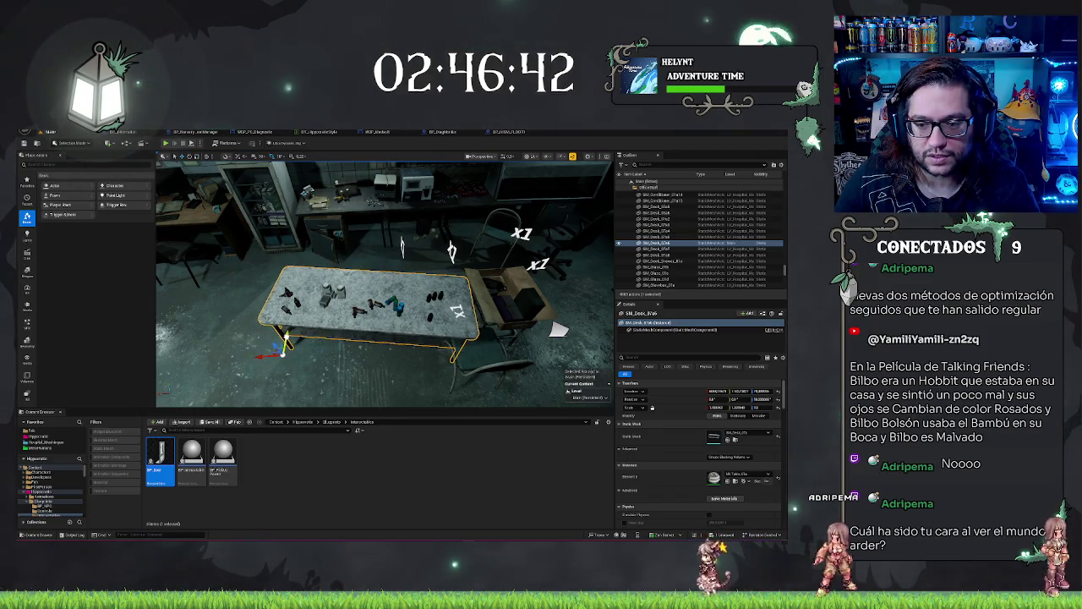
click(499, 368)
mouse_move(458, 361)
mouse_down()
mouse_move(406, 385)
mouse_move(478, 367)
mouse_move(504, 345)
mouse_move(498, 380)
mouse_move(374, 278)
mouse_move(325, 299)
mouse_up()
key(Escape)
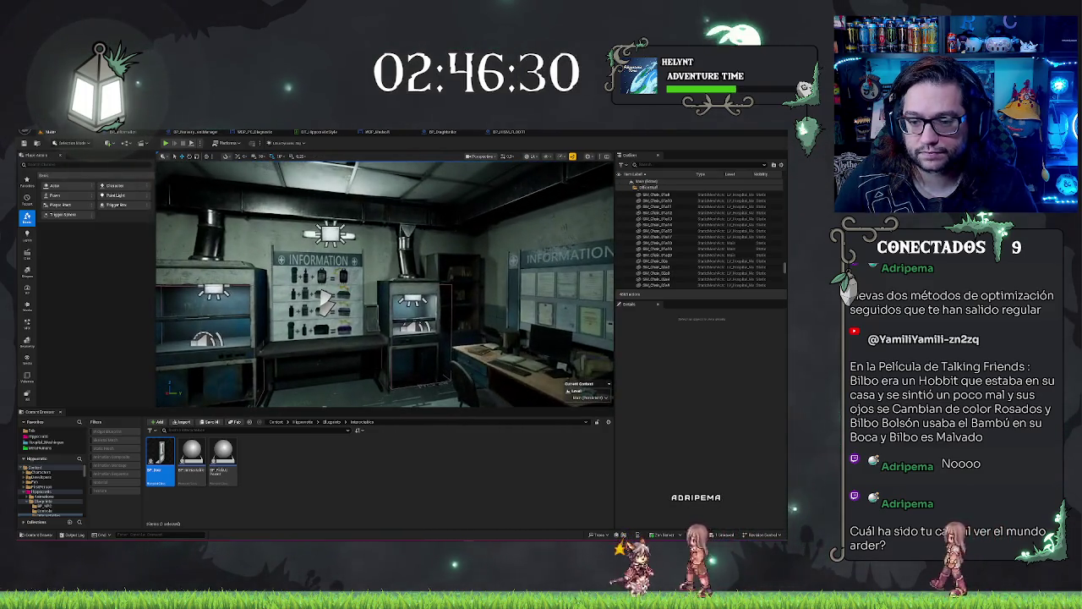
drag(259, 340, 279, 269)
drag(421, 320, 397, 308)
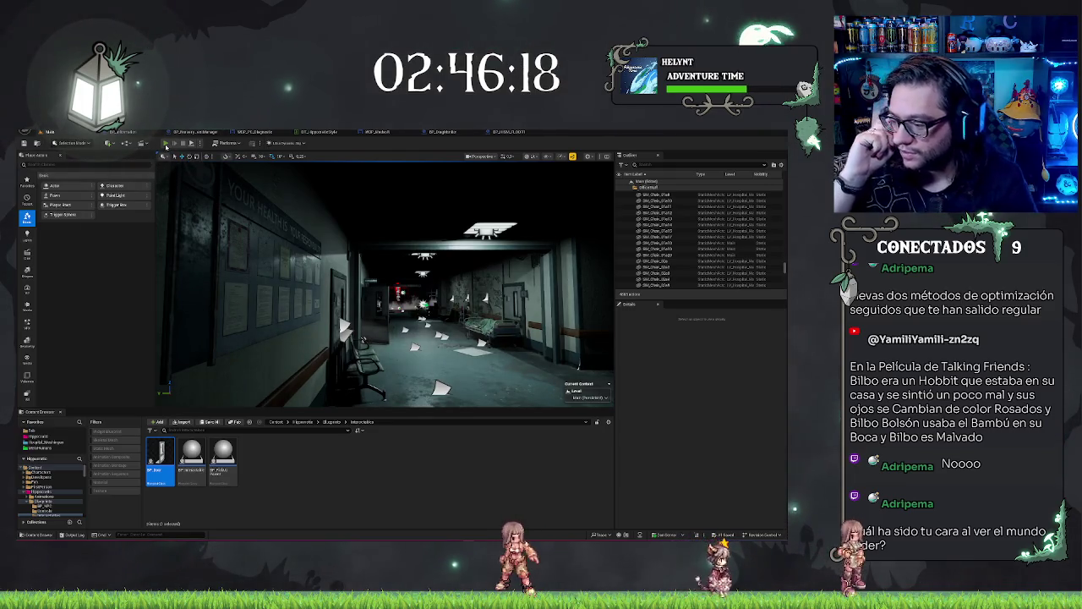
key(alt+p)
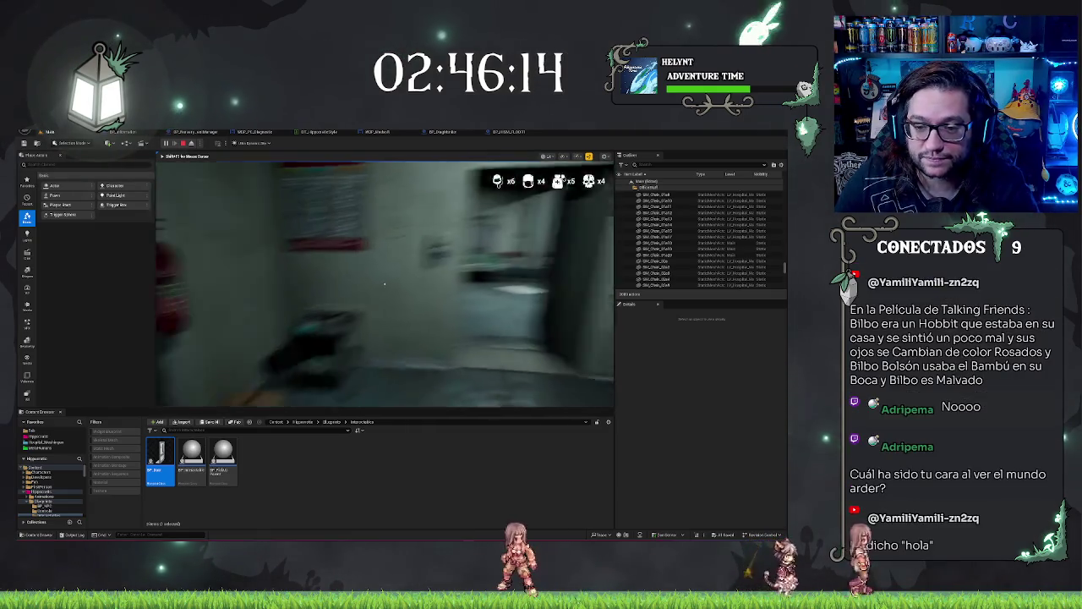
mouse_move(384, 284)
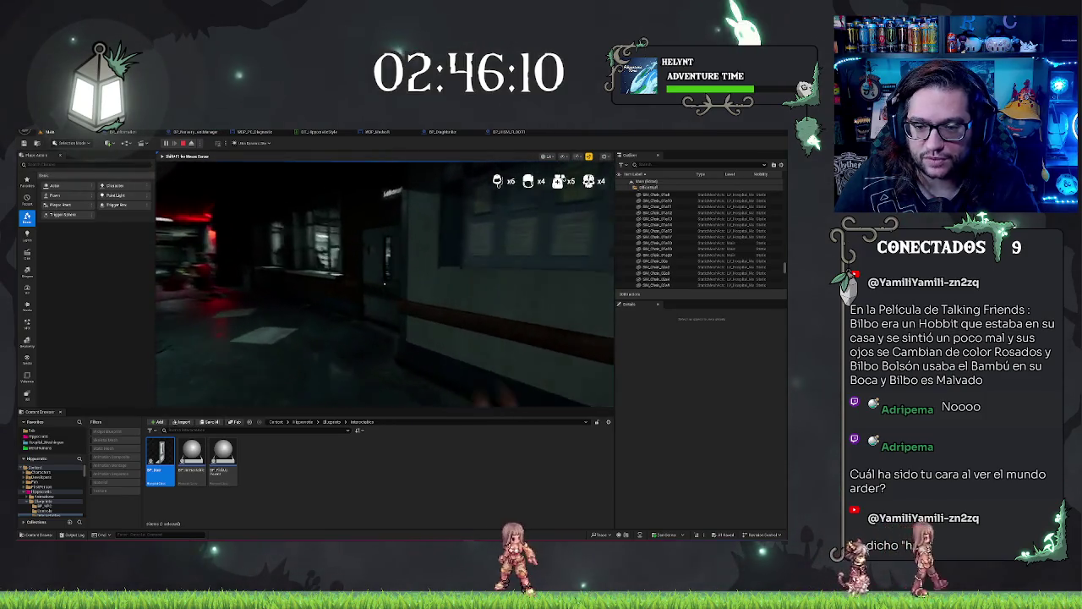
key(w)
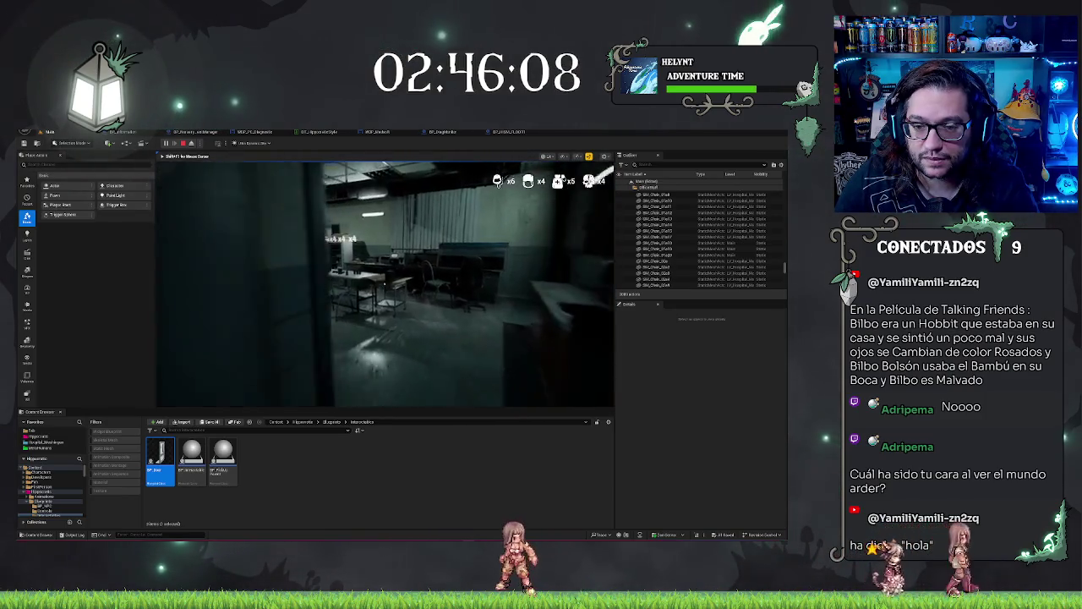
key(s)
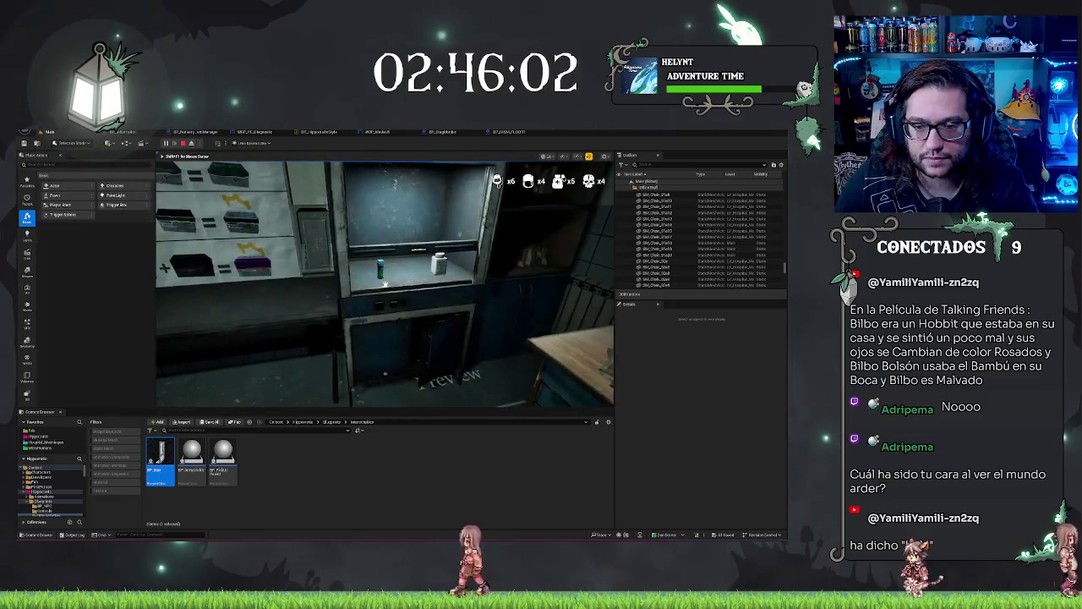
key(d)
key(w)
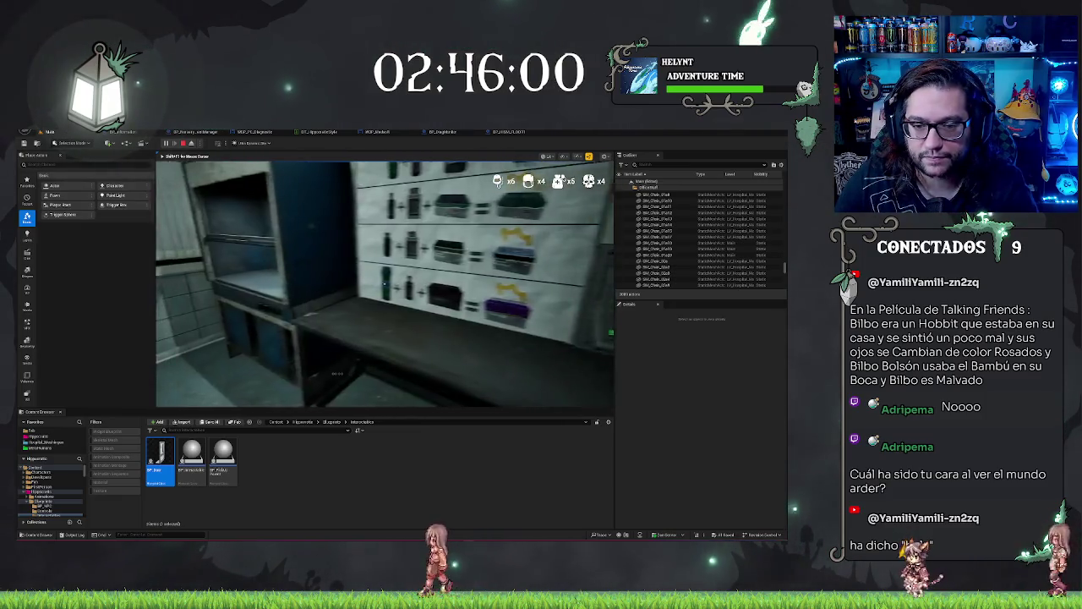
key(a)
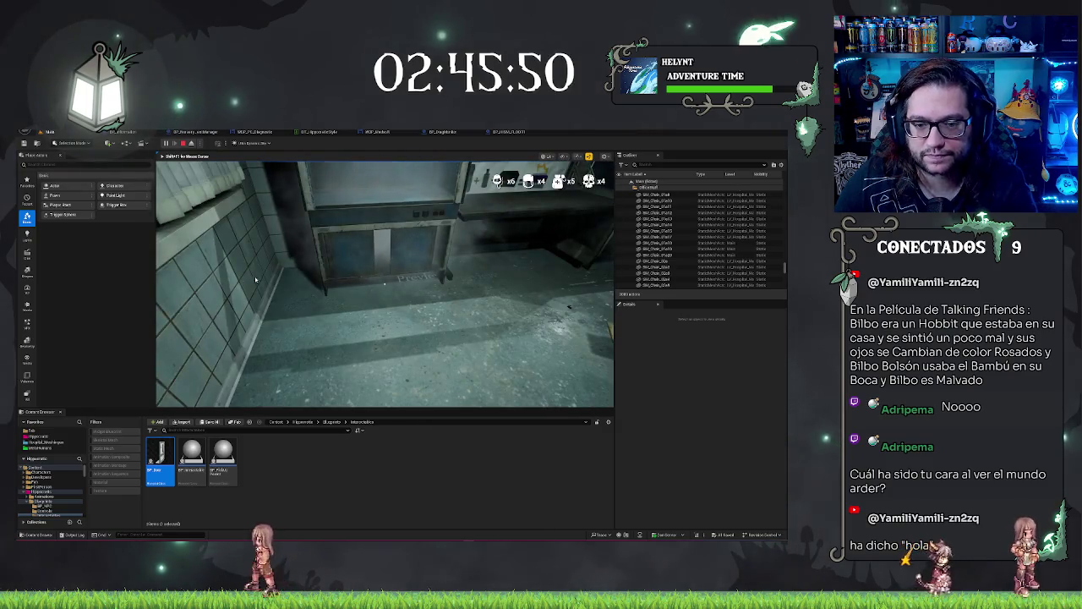
key(Escape)
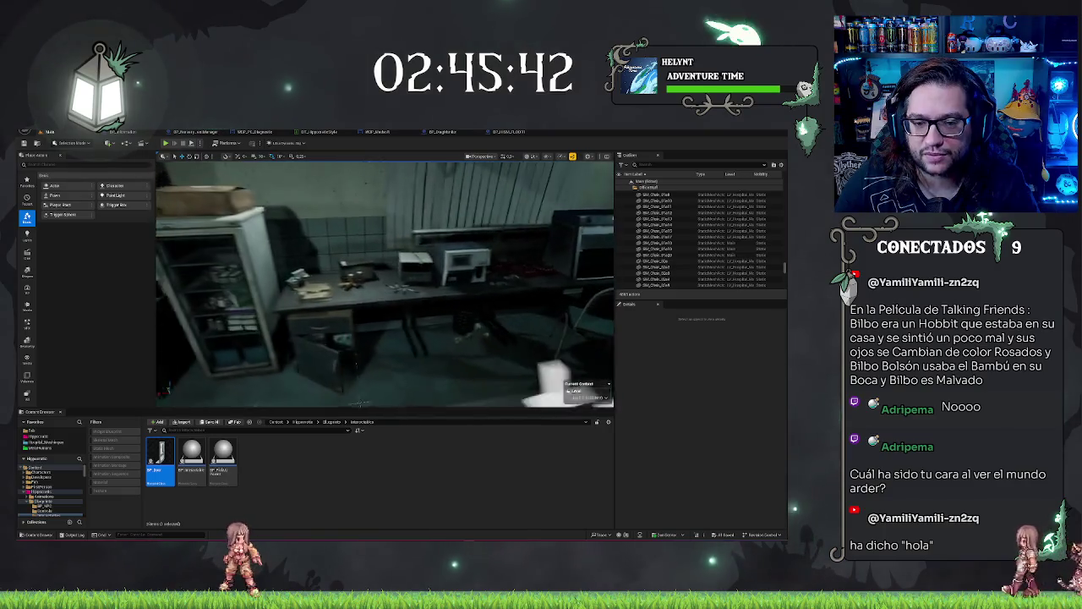
Step: Select the desks by the fridge with their boxes, pill bottles, test tube and floor items
click(380, 292)
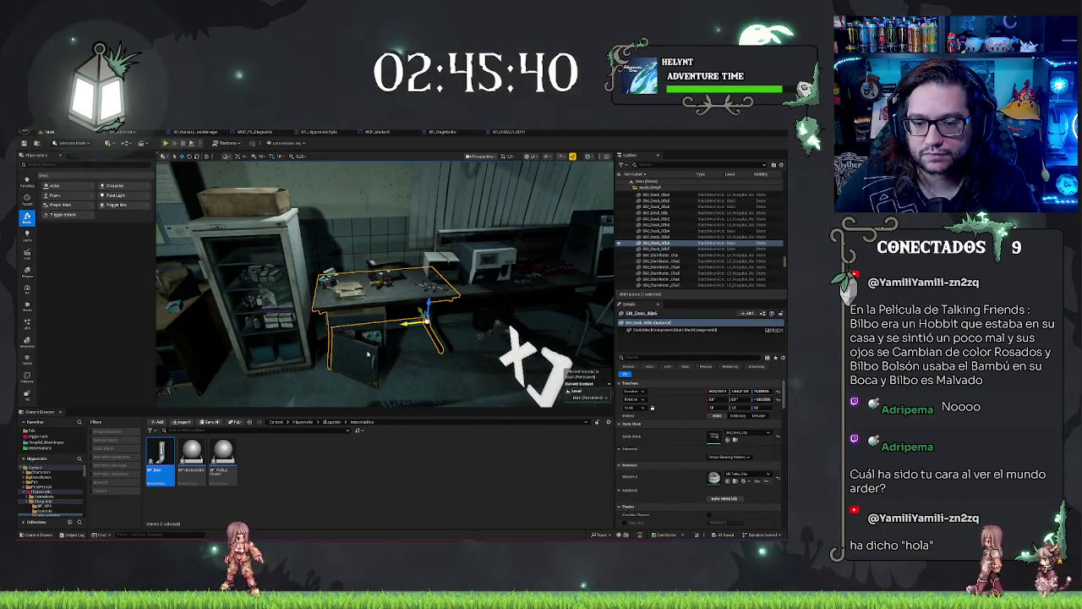
ctrl+click(346, 288)
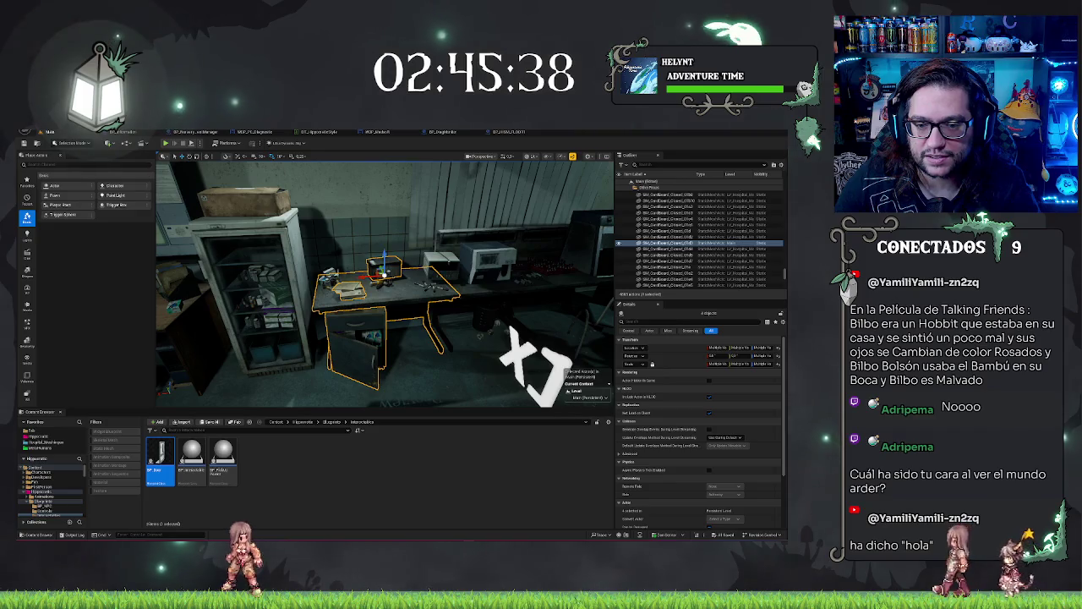
ctrl+click(328, 277)
ctrl+click(383, 273)
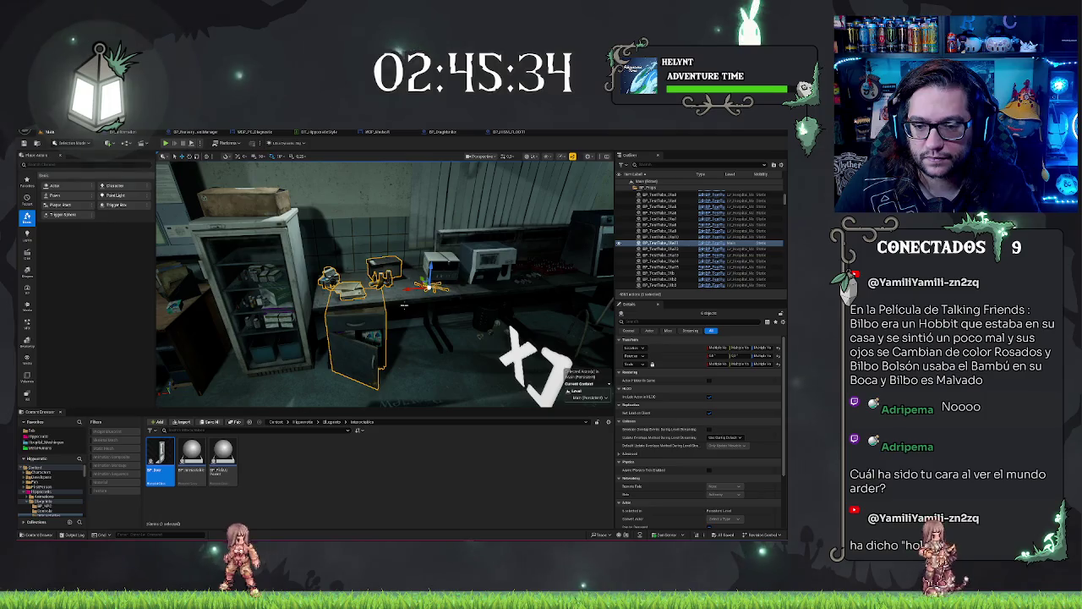
ctrl+click(411, 292)
ctrl+click(466, 290)
key(f)
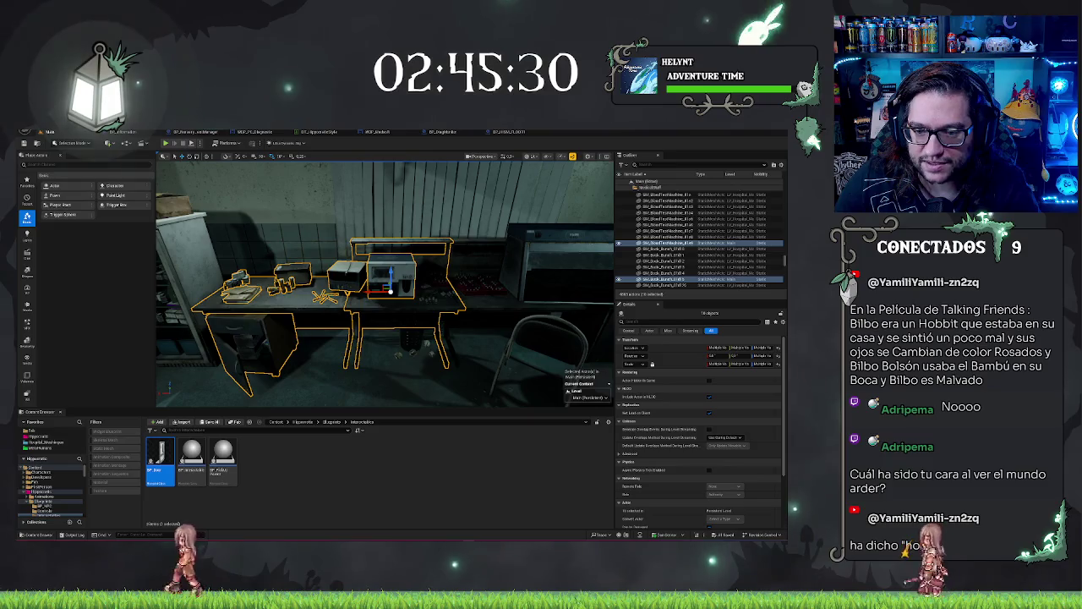
ctrl+click(426, 297)
ctrl+click(411, 343)
key(f)
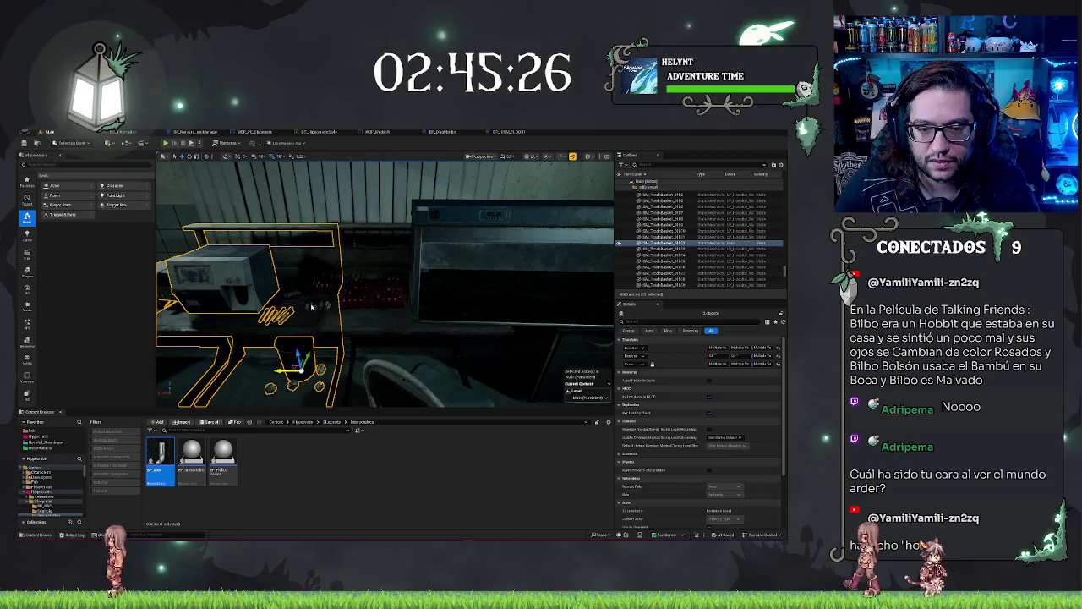
Step: Add the blood bag, holder, next desk and chair, then clear the whole selection
ctrl+click(315, 303)
ctrl+click(317, 283)
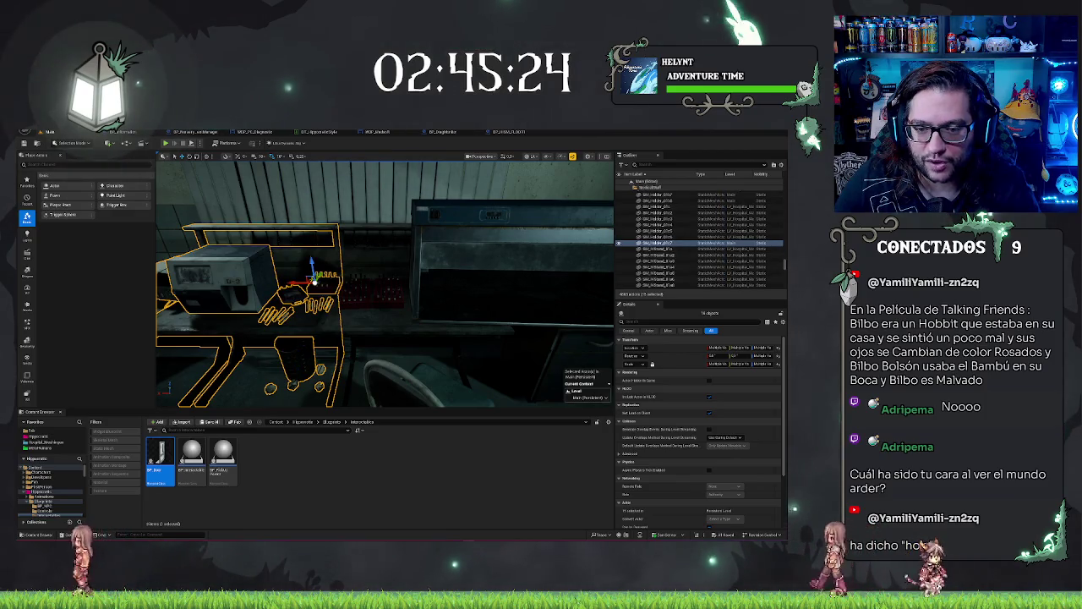
ctrl+click(457, 342)
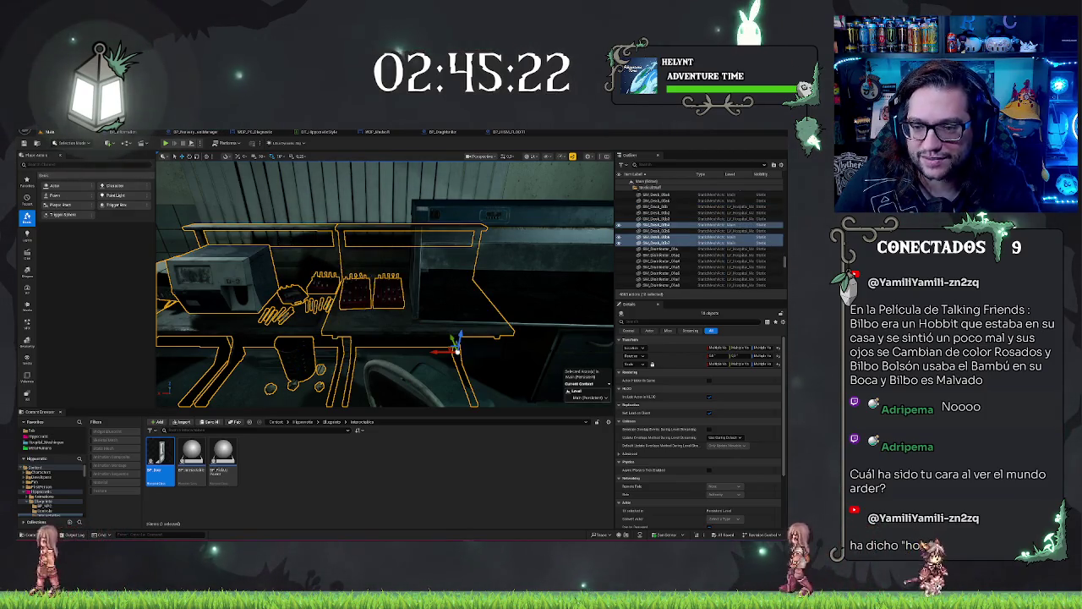
mouse_move(457, 342)
mouse_down()
mouse_move(398, 372)
mouse_move(402, 326)
mouse_up()
ctrl+click(402, 325)
mouse_move(288, 402)
mouse_down()
mouse_move(511, 342)
mouse_move(355, 342)
mouse_move(467, 342)
mouse_move(375, 381)
mouse_move(429, 287)
mouse_move(380, 313)
mouse_up()
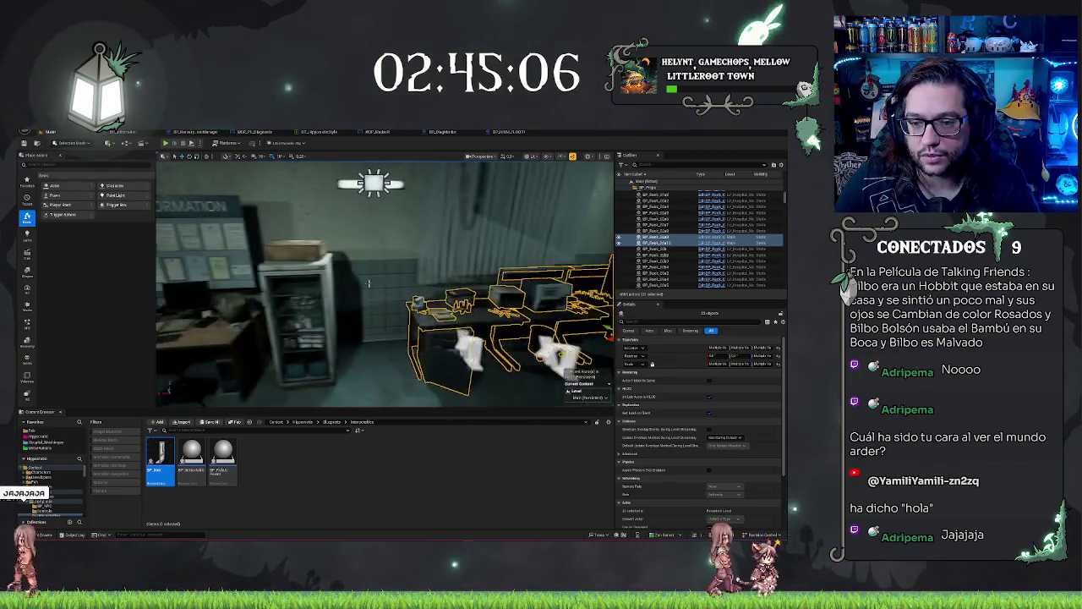
key(Escape)
Step: Select the office desk with its chair and shift them sideways along X
click(304, 322)
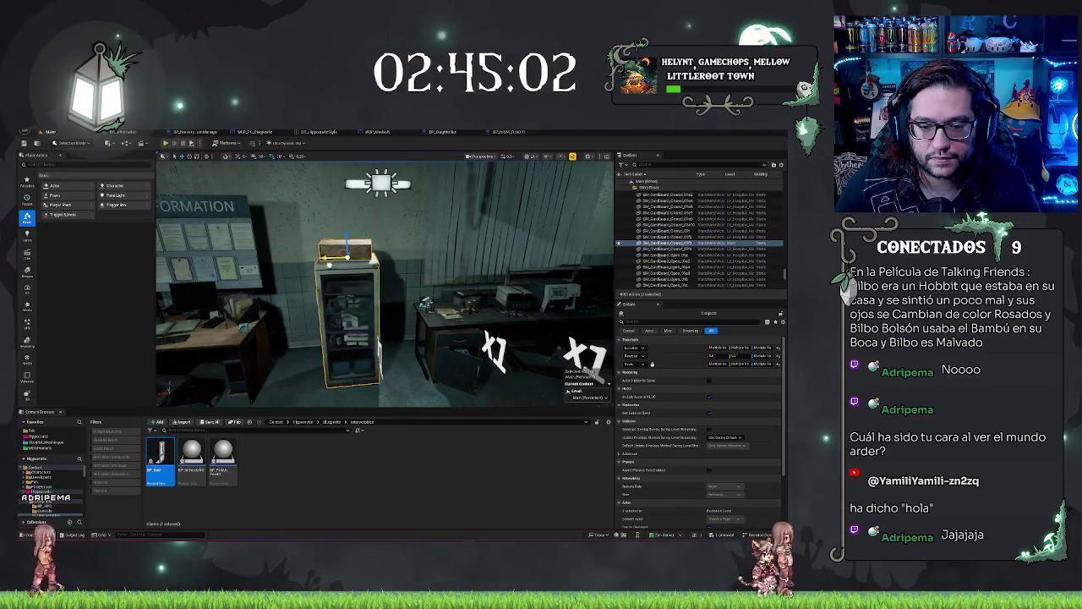
drag(372, 295, 271, 300)
click(364, 317)
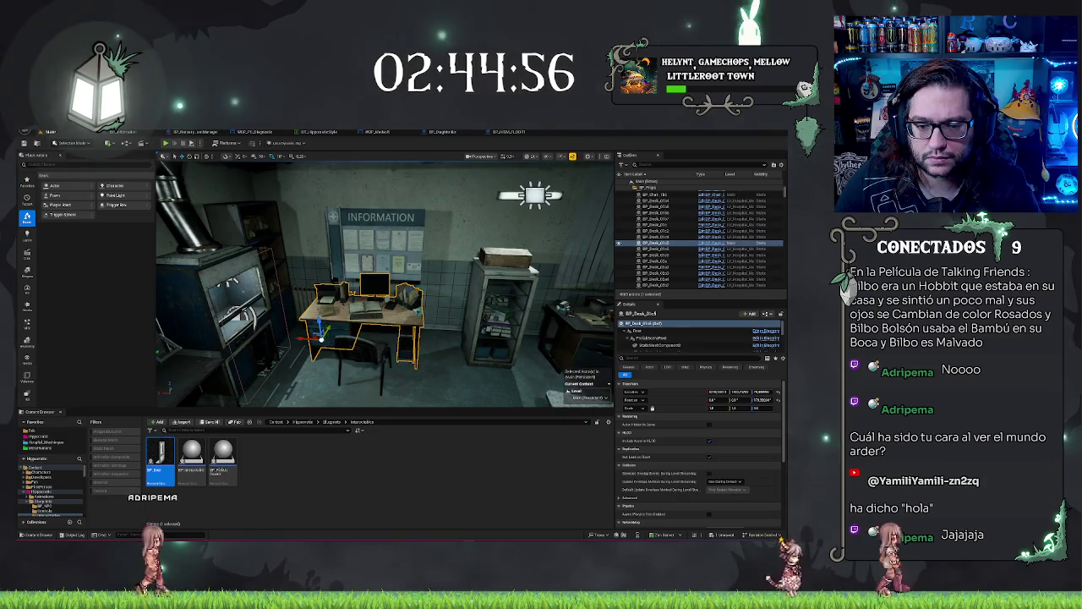
mouse_move(355, 373)
mouse_down()
mouse_move(385, 377)
mouse_move(152, 380)
mouse_move(215, 381)
mouse_up()
key(Escape)
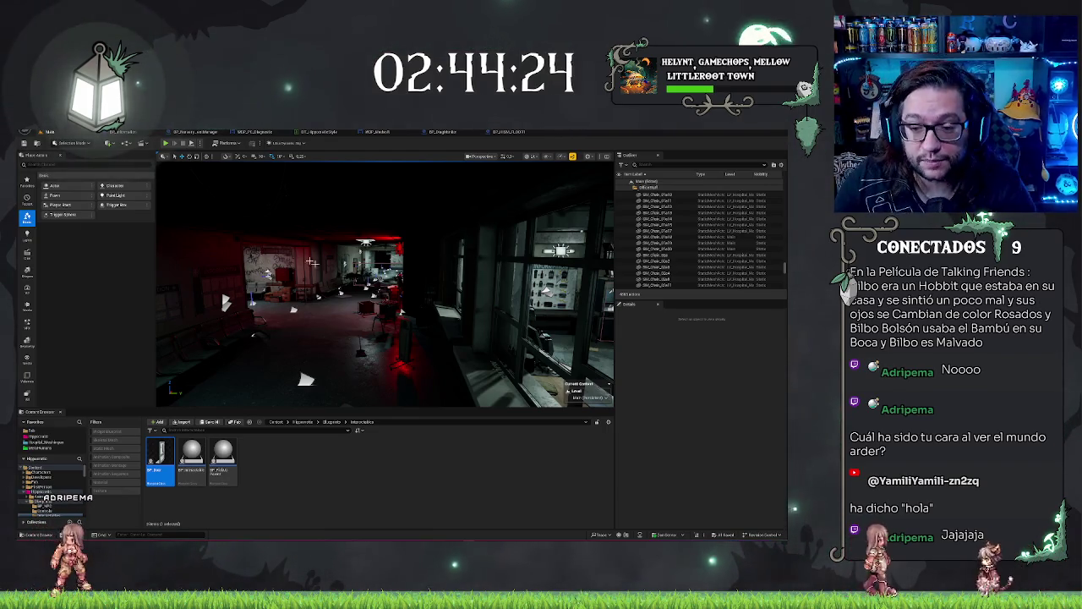
click(382, 339)
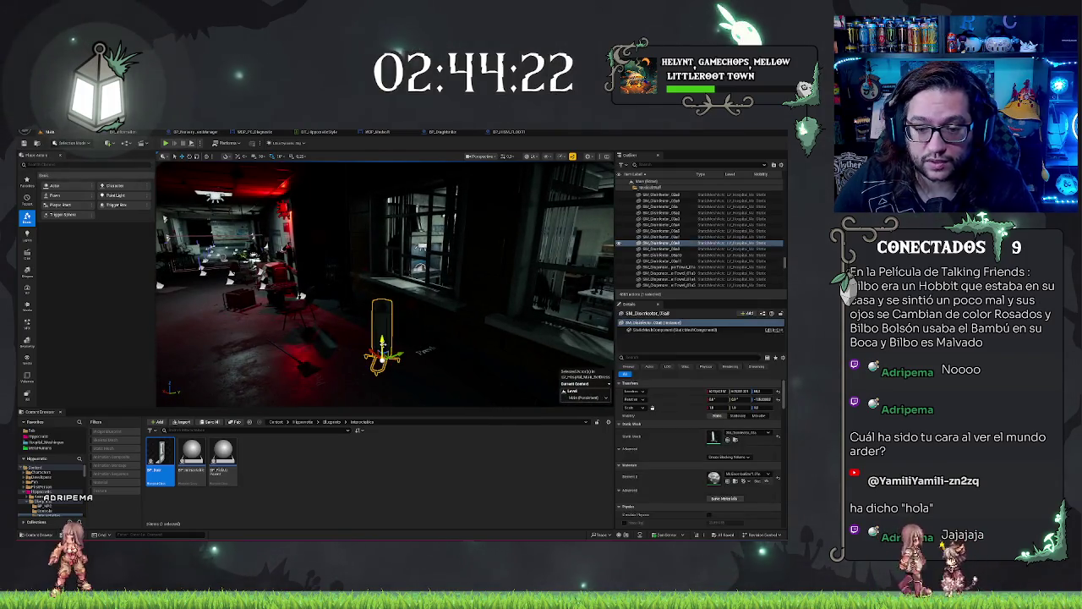
Step: Save the hospital map with Ctrl+S
key(Escape)
key(ctrl+s)
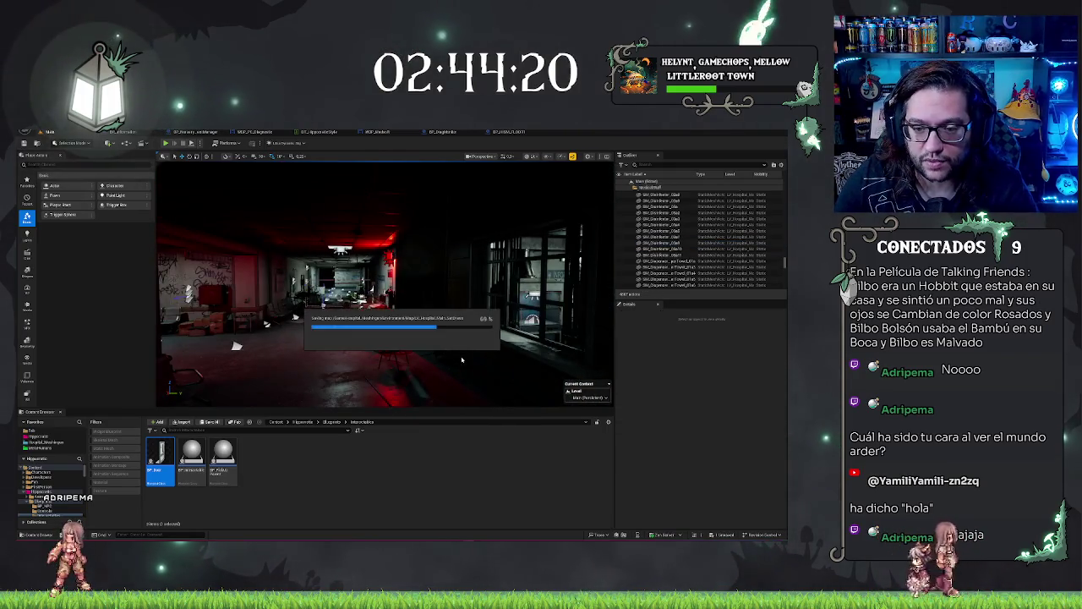
drag(461, 359, 355, 359)
Step: Fly down the hallway into the office and select the seated mannequin and its chair
drag(360, 282, 361, 280)
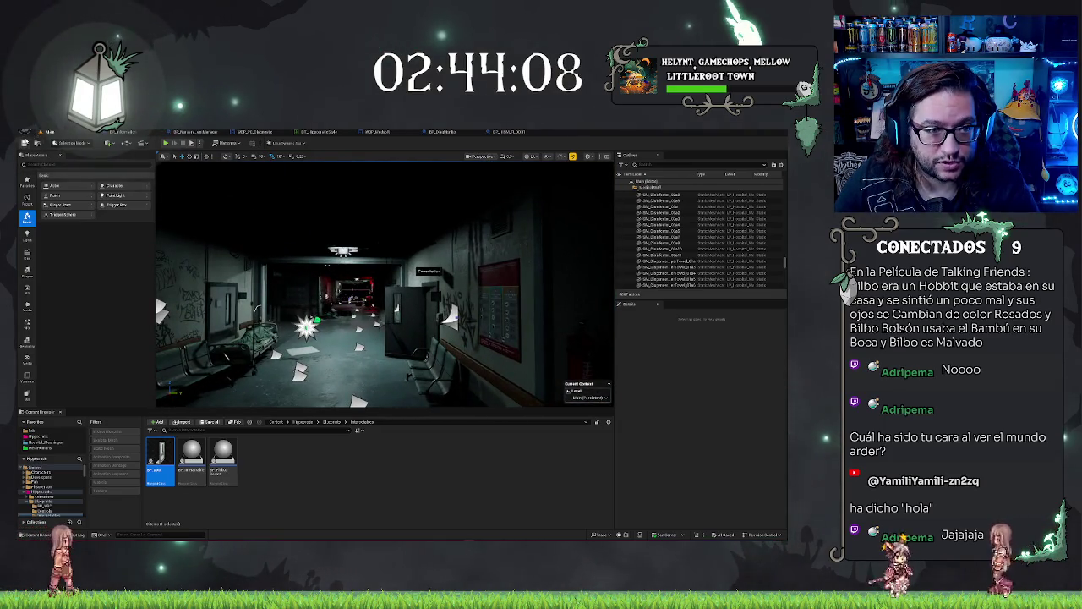
drag(361, 280, 361, 280)
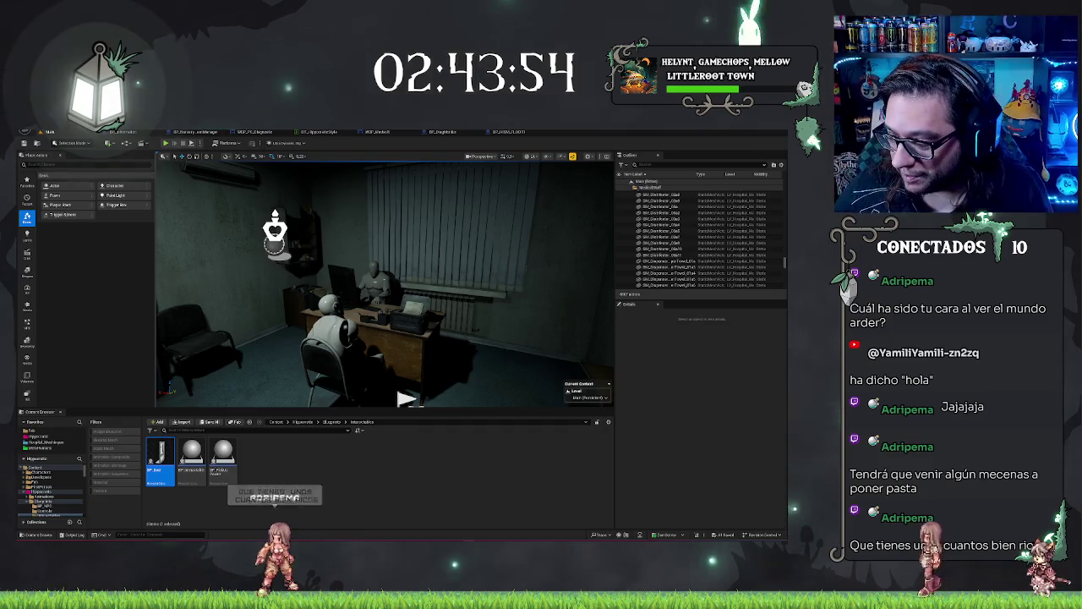
drag(361, 280, 361, 280)
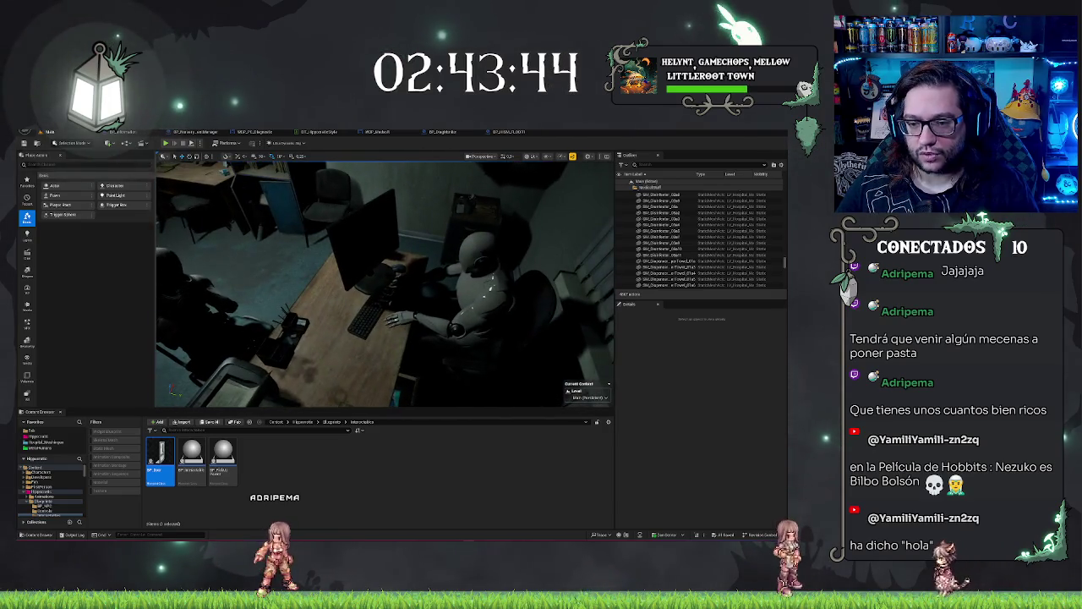
click(478, 279)
ctrl+click(541, 304)
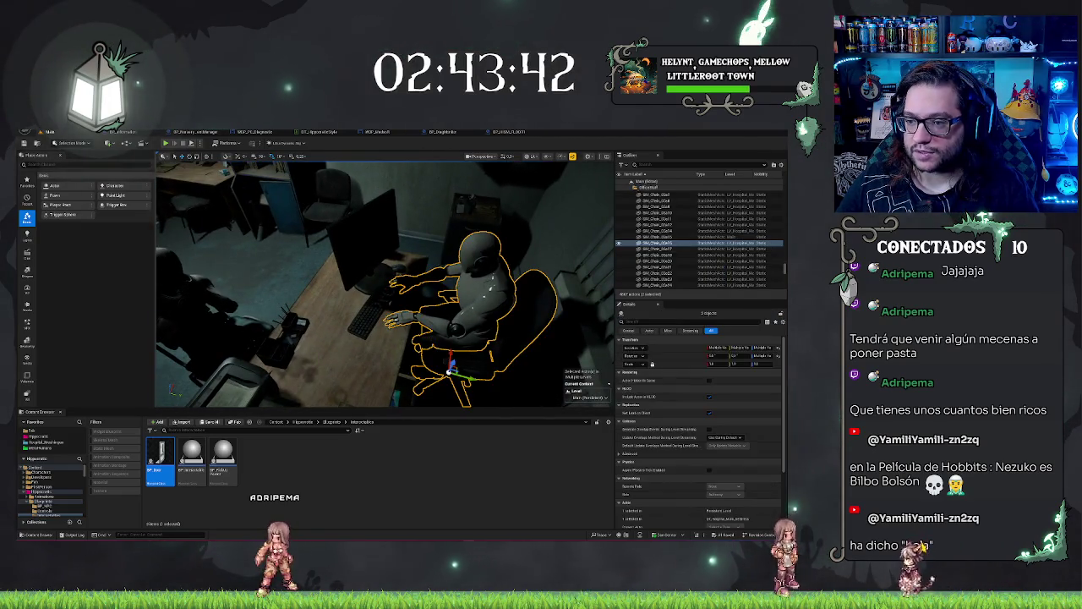
Step: Delete the SM_Computer_Monitor from the office desk
drag(361, 280, 361, 280)
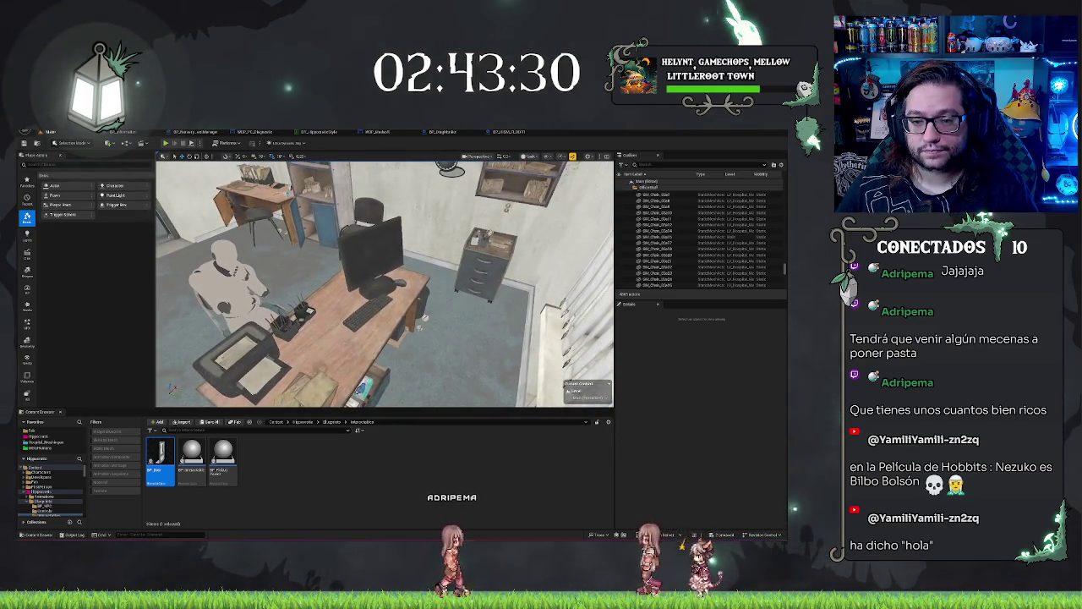
click(369, 246)
key(Delete)
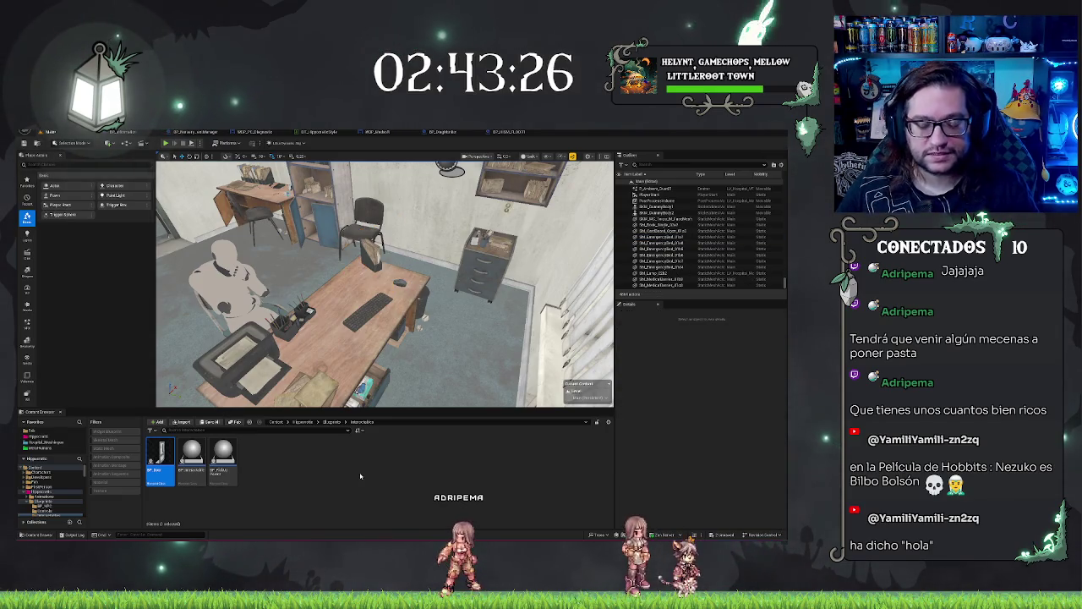
drag(361, 280, 361, 279)
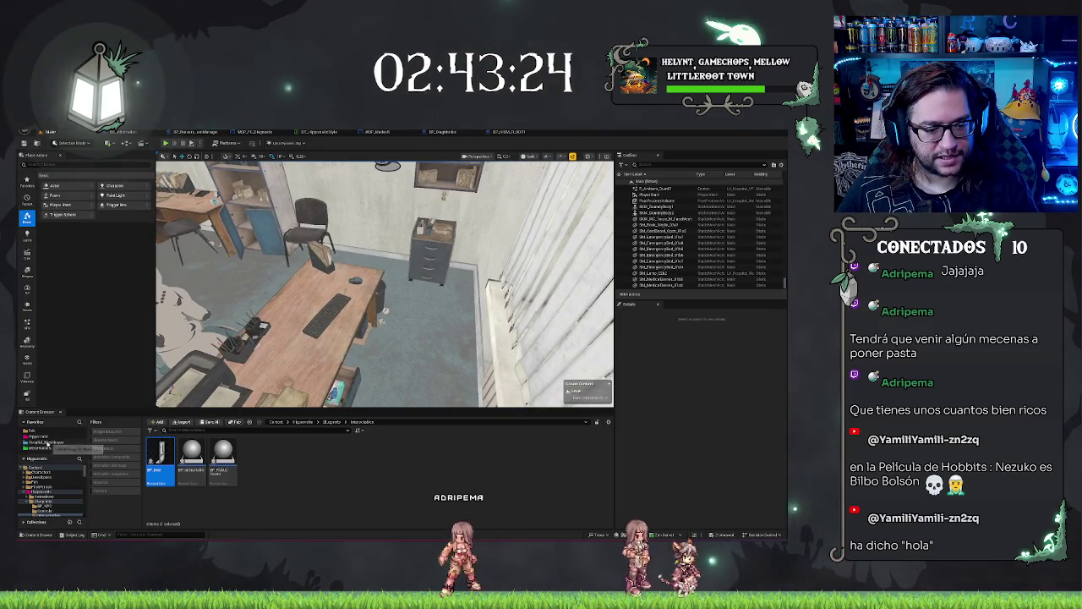
click(31, 431)
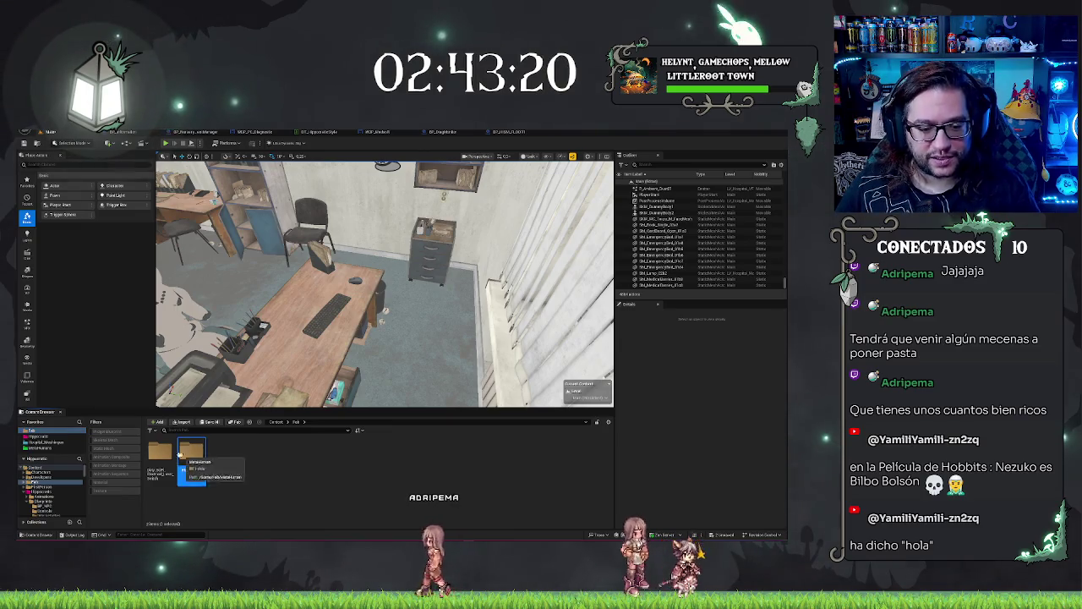
Step: Go from the favourites down through the Blueprints subfolders into the Dialogues folder
click(38, 436)
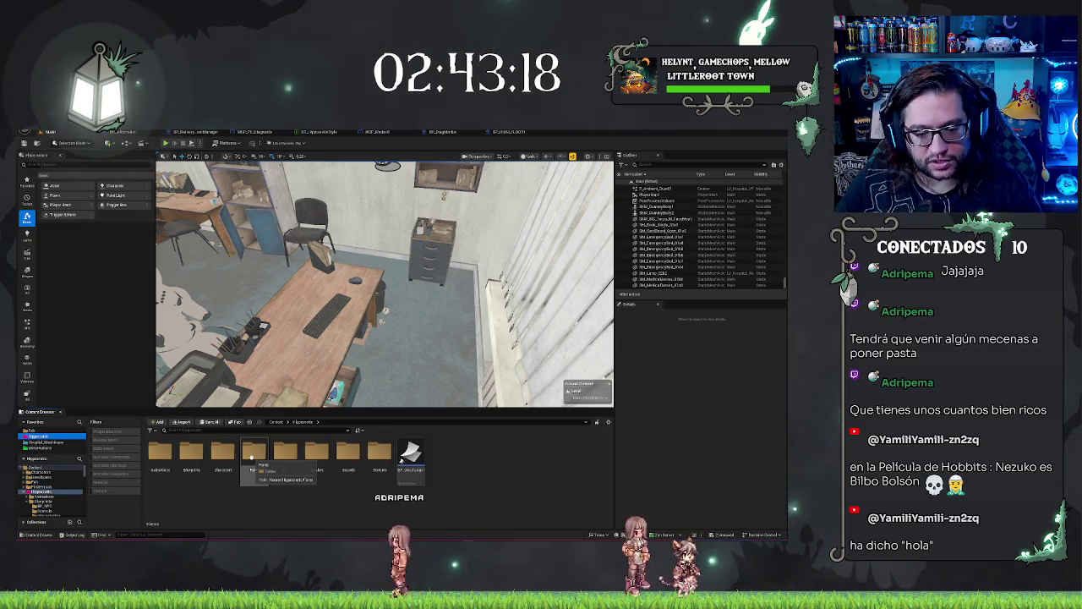
double_click(253, 452)
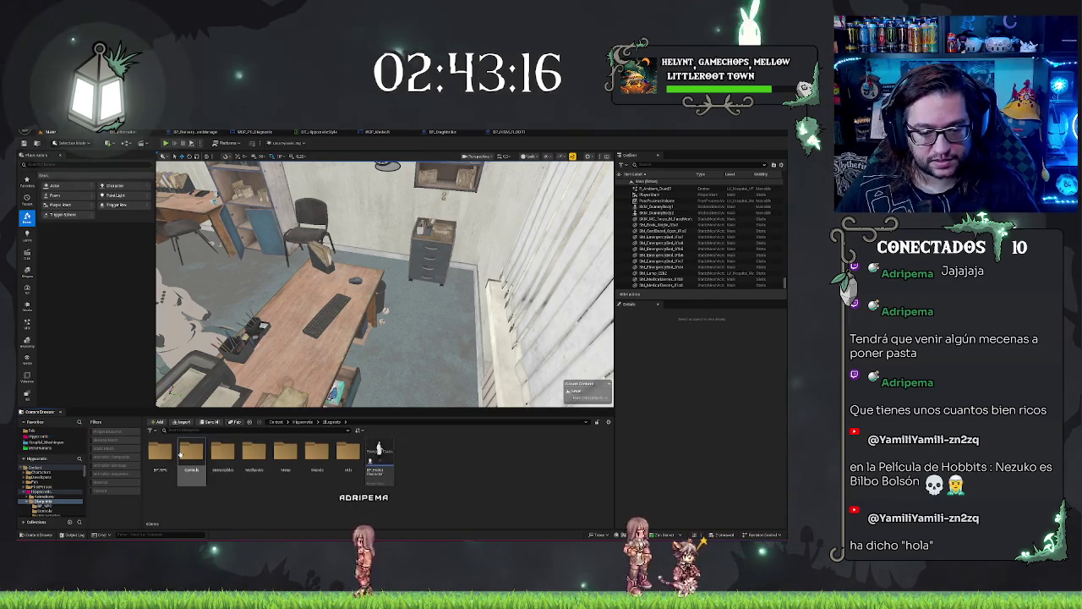
double_click(247, 454)
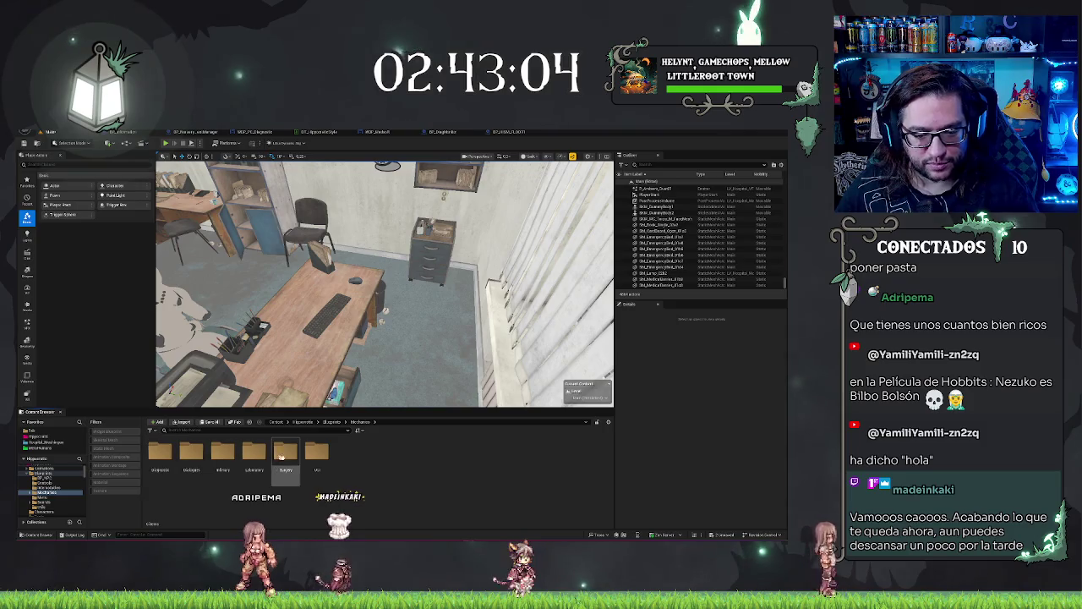
double_click(186, 452)
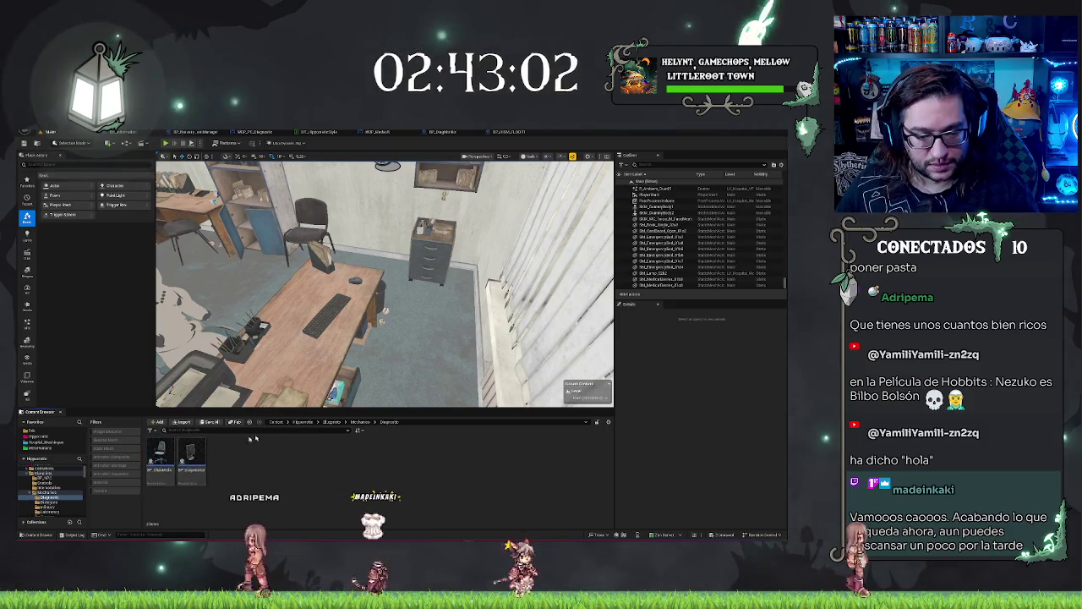
Step: Place BP_ChairMedic at the office desk and switch to the move gizmo
drag(420, 369, 421, 383)
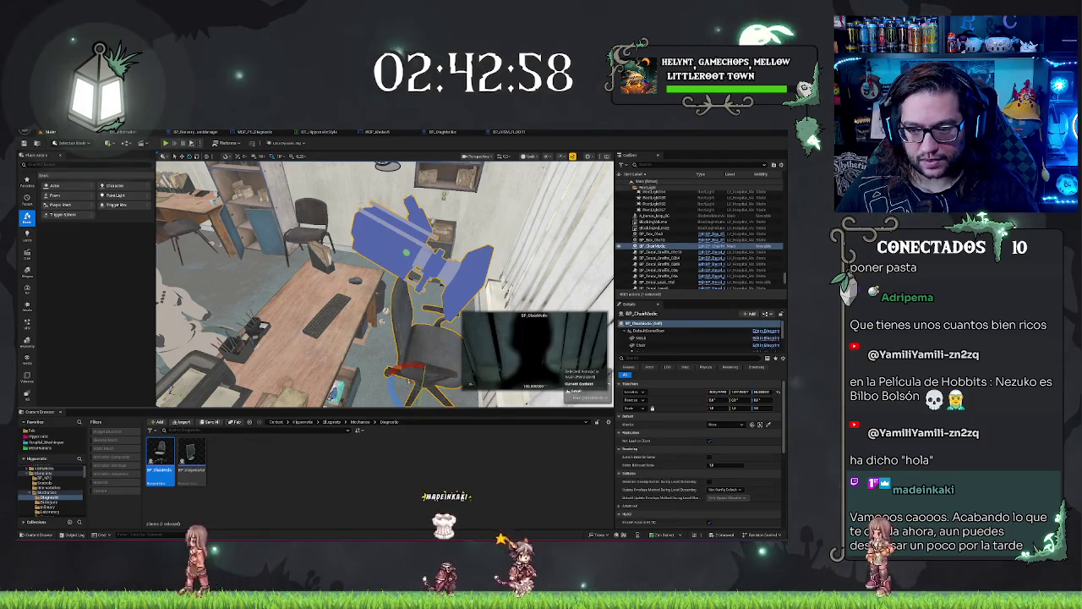
mouse_move(421, 382)
mouse_down()
mouse_move(397, 355)
mouse_move(363, 345)
mouse_move(332, 378)
mouse_up()
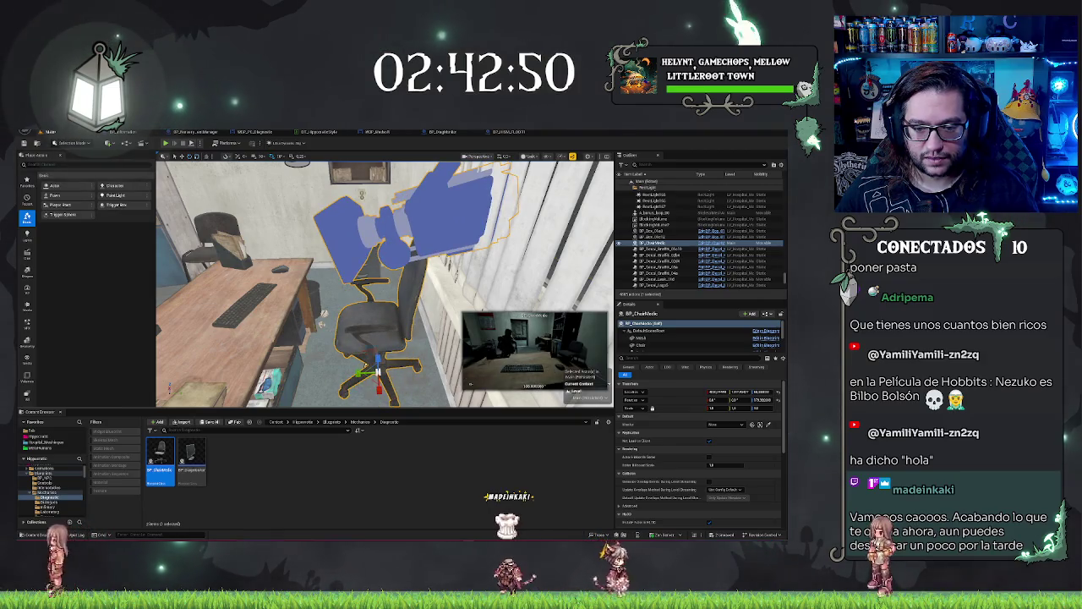
key(w)
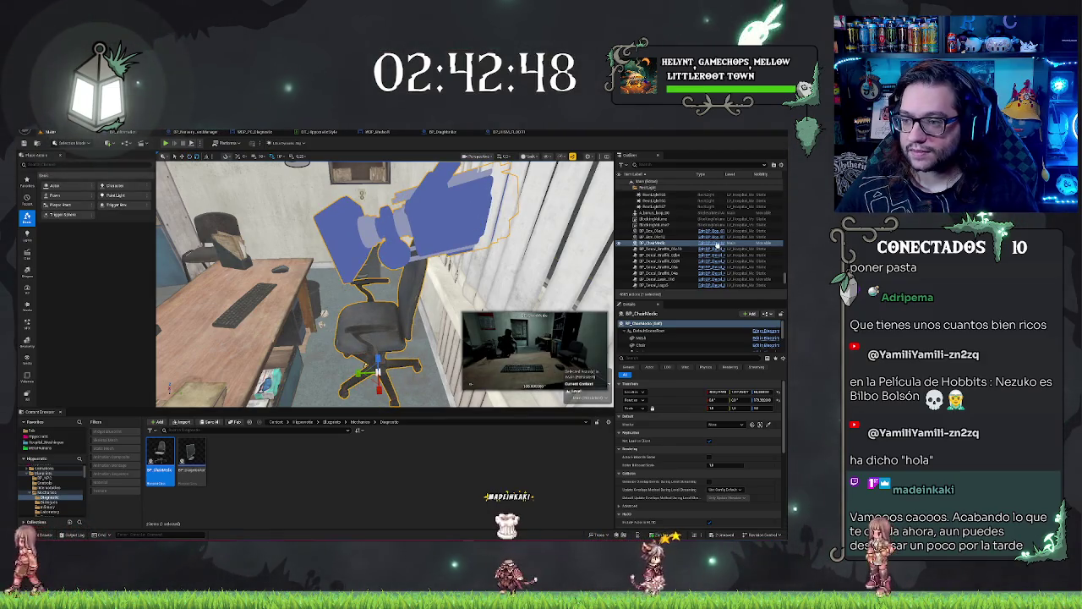
Step: Check BP_ChairMedic's Construction Script, save with Ctrl+S, and return to the level
click(685, 243)
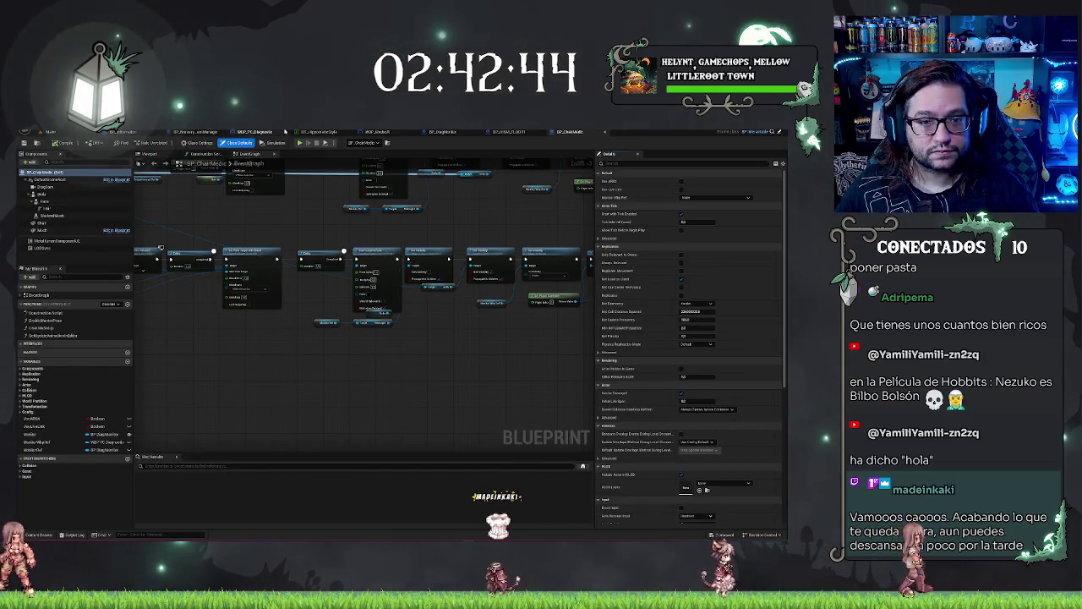
click(202, 154)
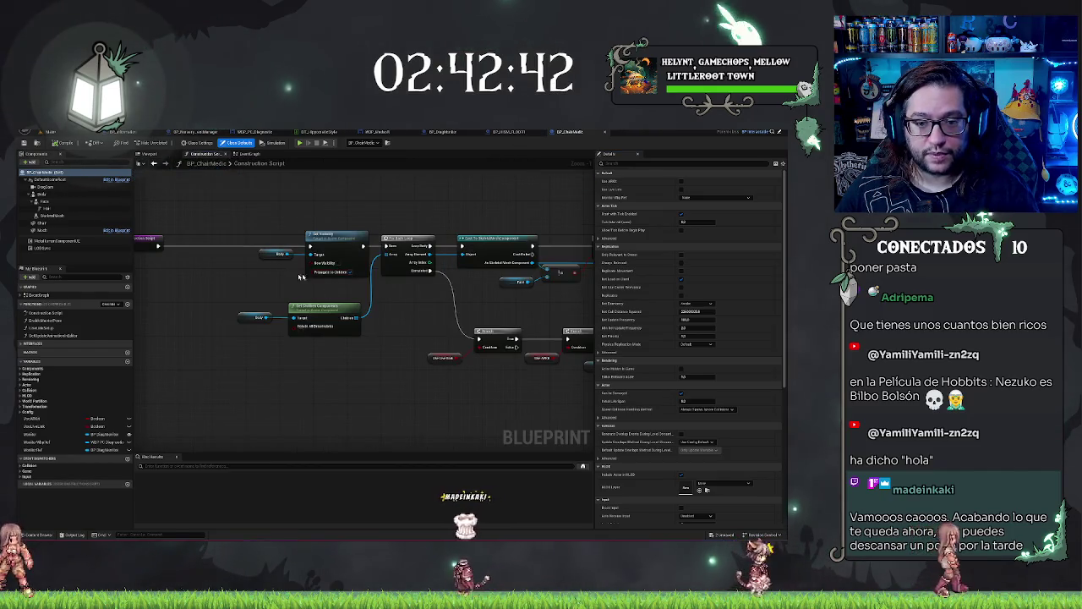
key(ctrl+s)
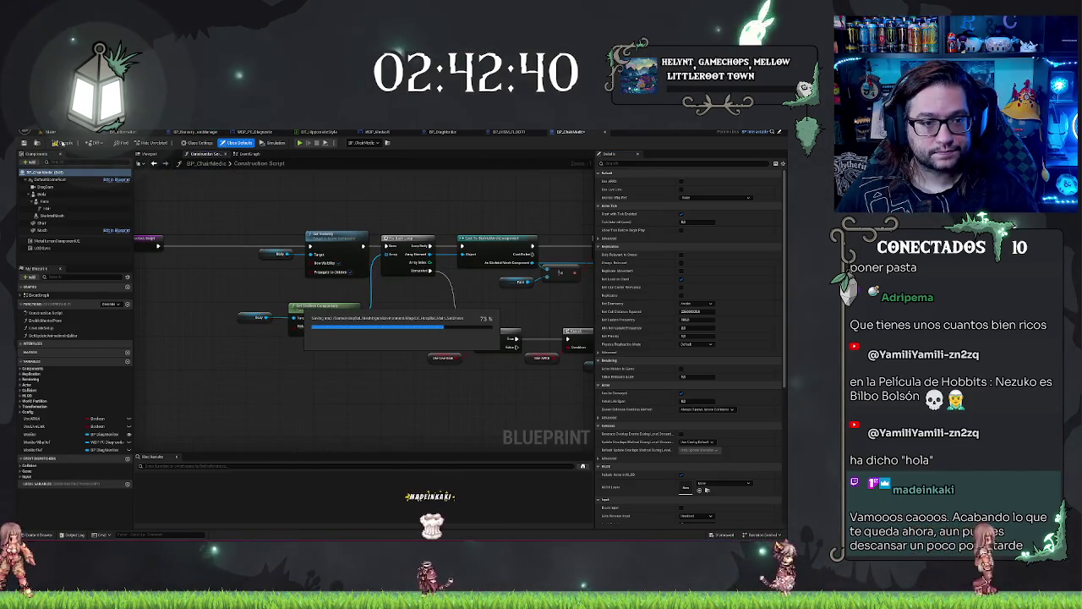
click(49, 132)
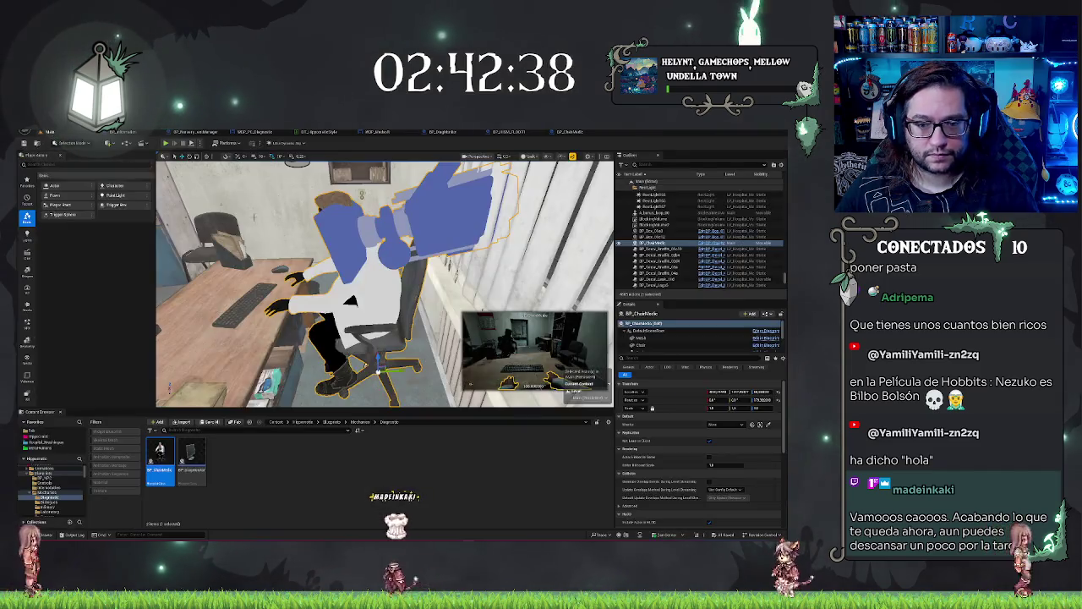
Step: Move BP_Desk's keyboard component down under the medic's hands and adjust the mouse component
mouse_move(385, 283)
mouse_down()
mouse_move(405, 287)
mouse_move(364, 288)
mouse_up()
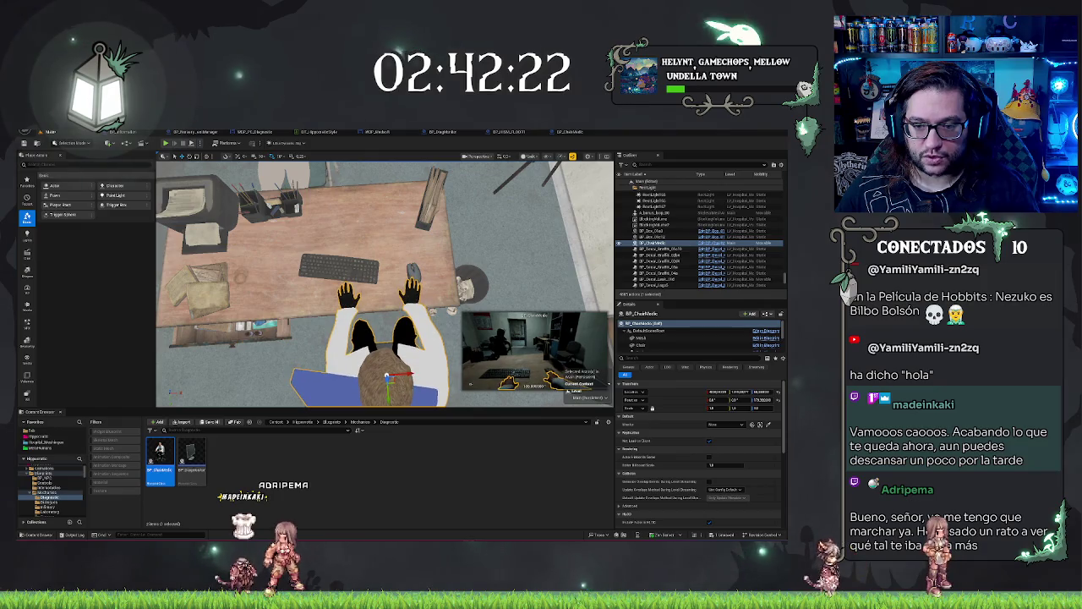
click(355, 222)
click(668, 345)
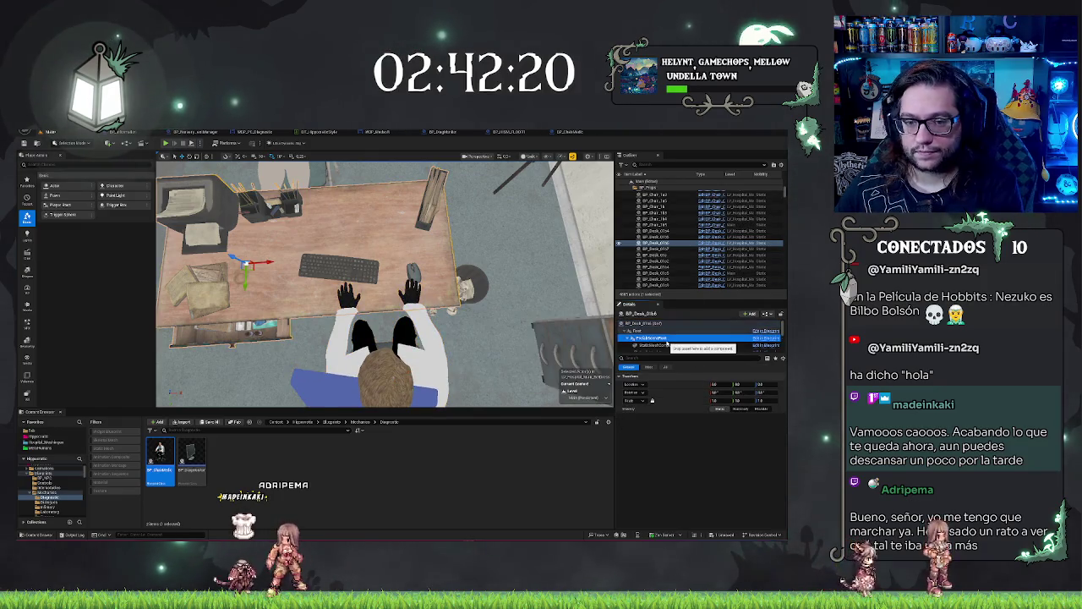
click(668, 336)
drag(346, 275, 345, 295)
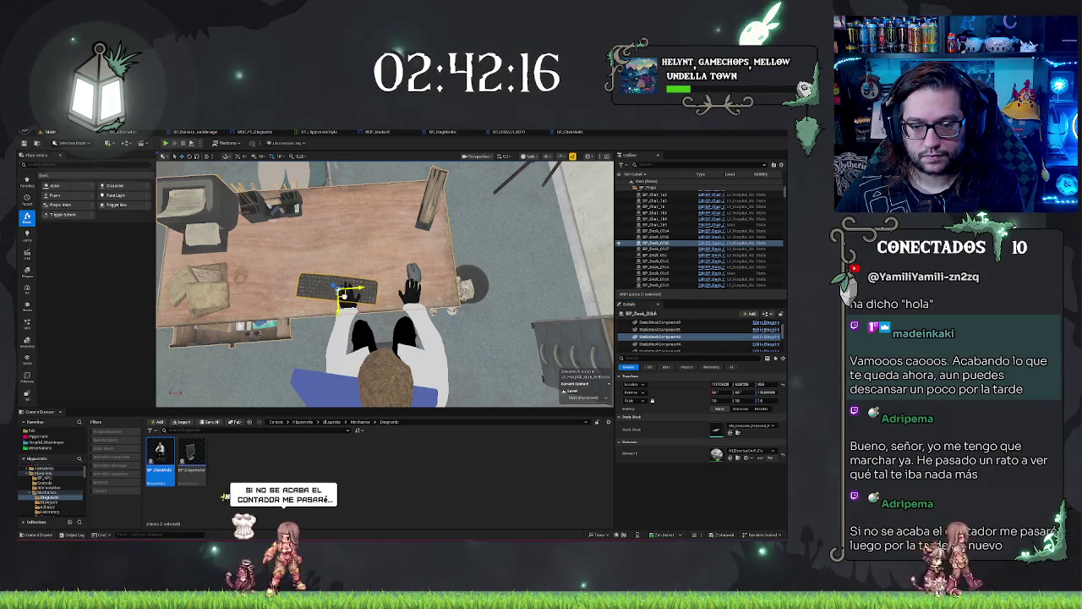
click(667, 344)
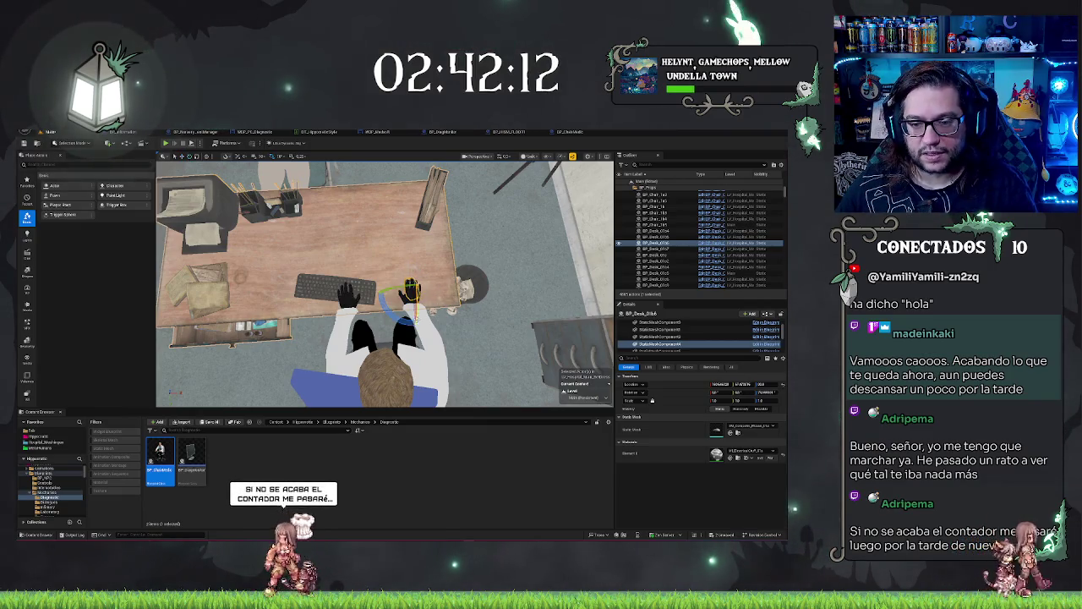
key(e)
key(w)
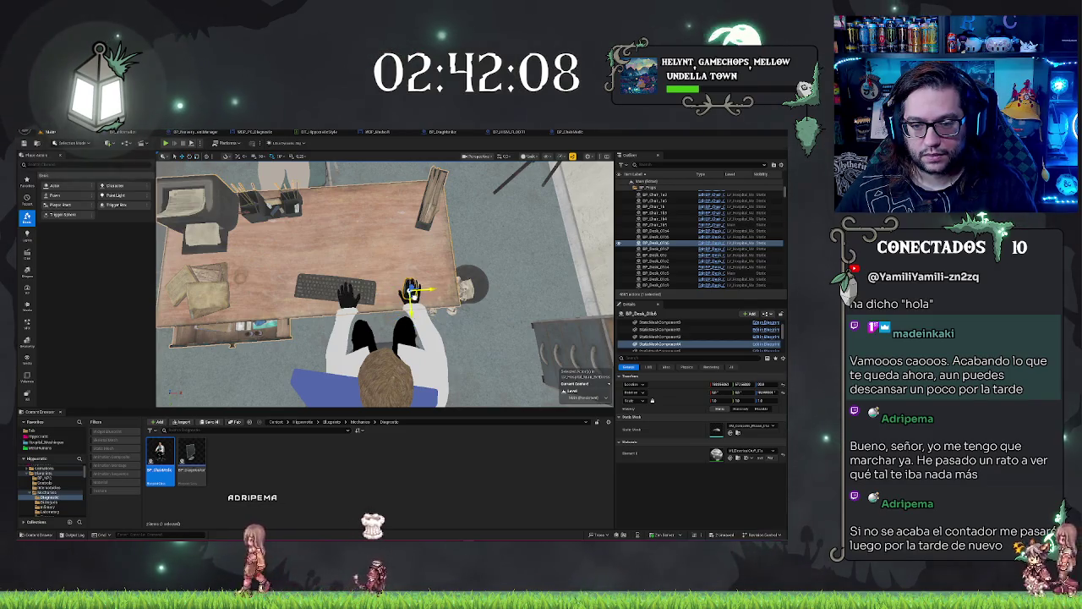
Step: Place a BP_DiagMonitor onto the office desk facing the seated medic
key(Escape)
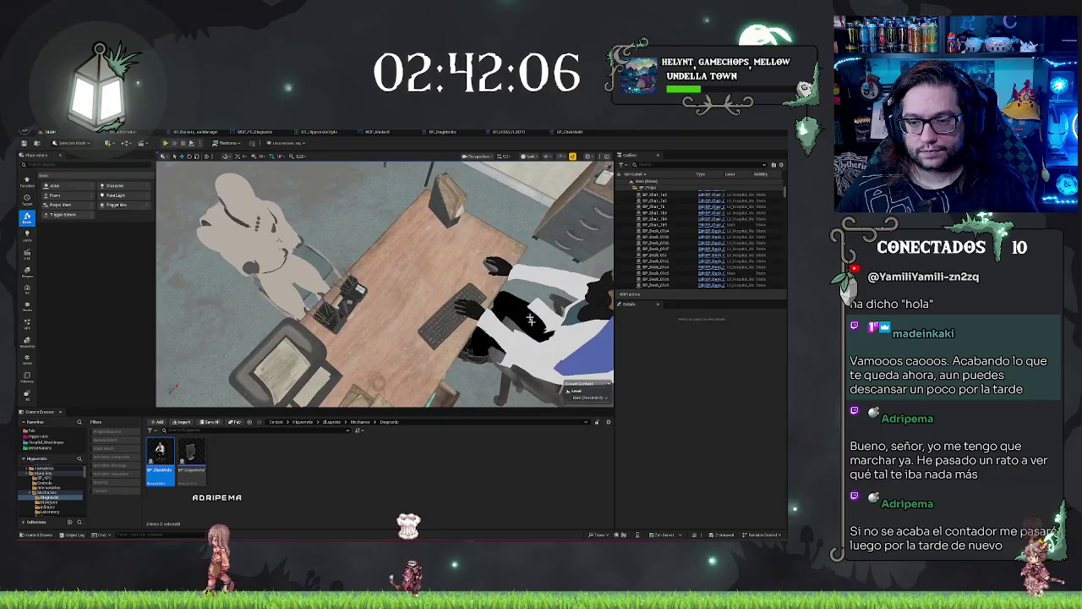
click(477, 328)
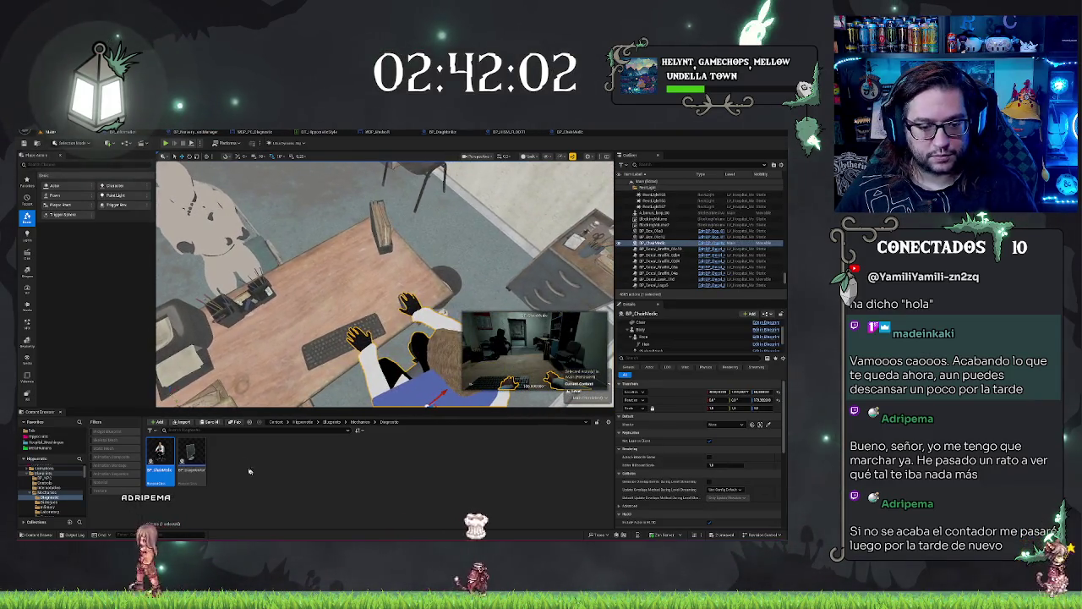
drag(191, 456, 359, 257)
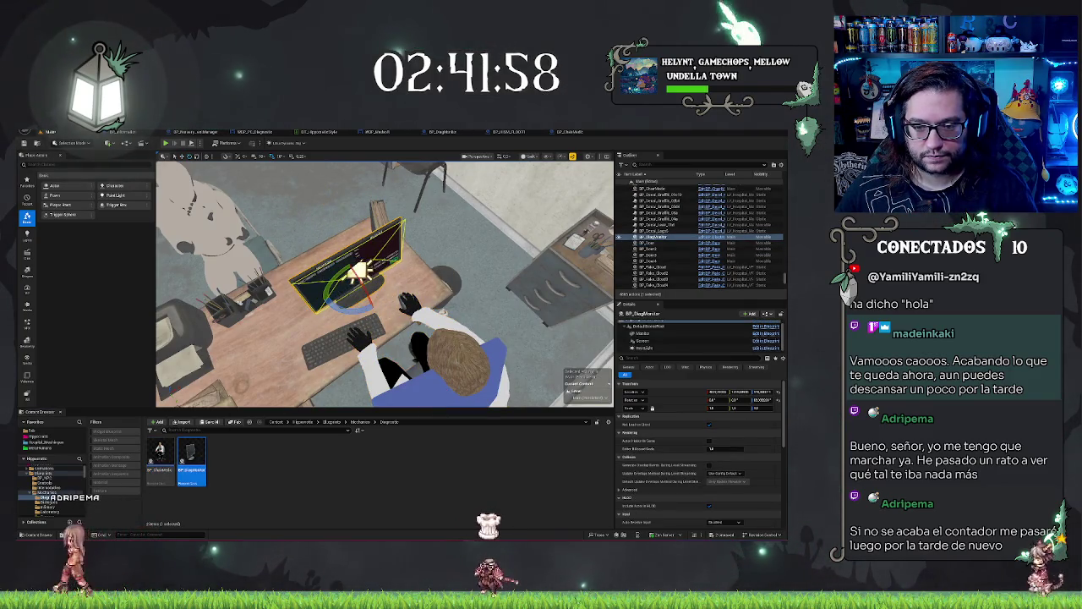
Step: Select BP_DiagMonitor and undo its last two transform changes with Ctrl+Z
click(406, 305)
key(f)
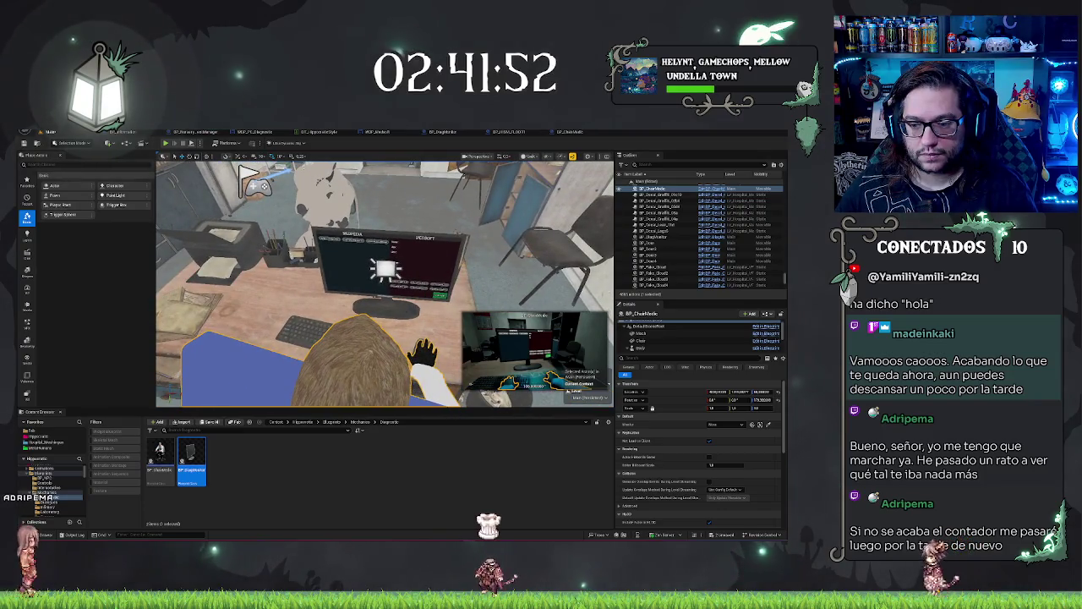
click(406, 271)
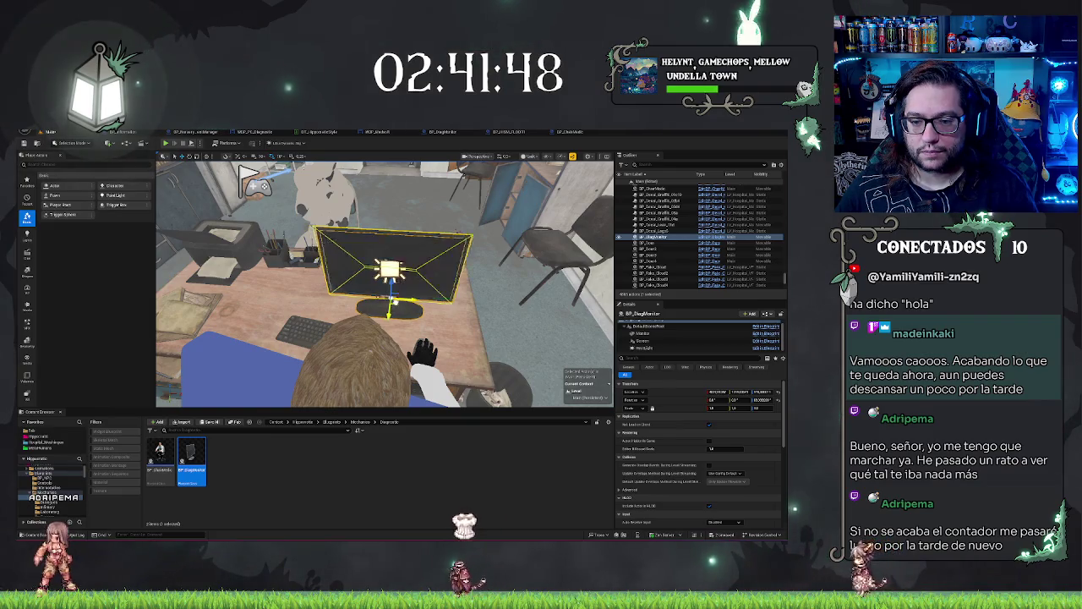
key(ctrl+z)
key(ctrl+y)
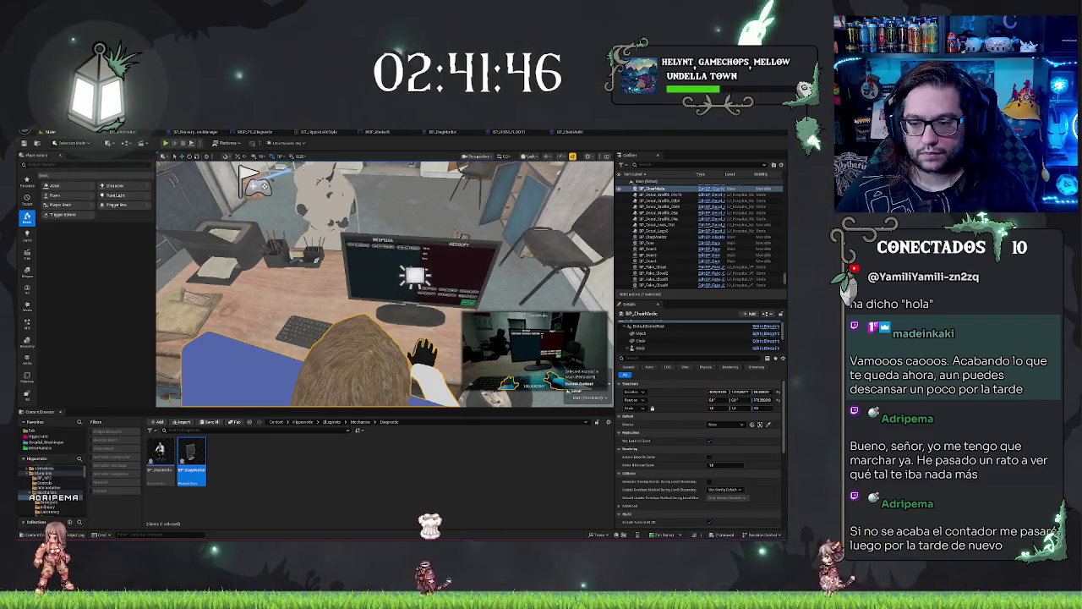
key(ctrl+y)
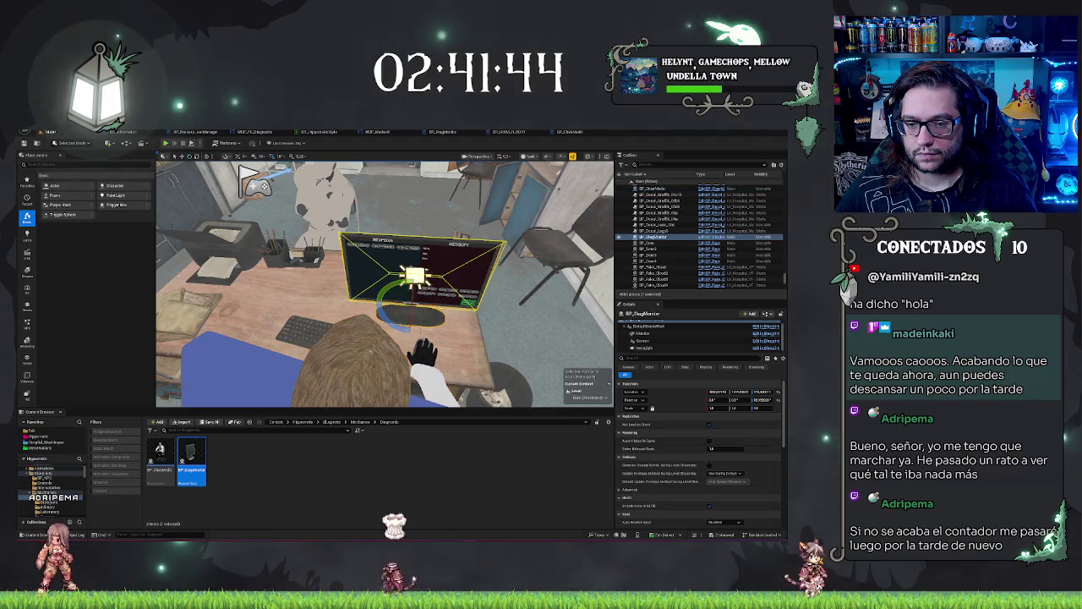
key(ctrl+z)
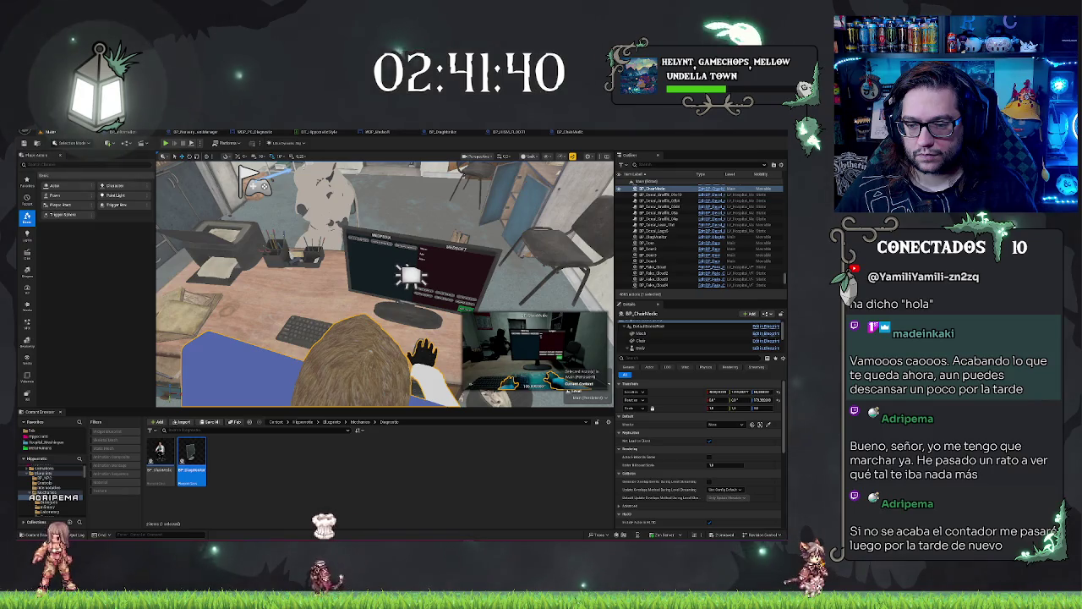
key(ctrl+y)
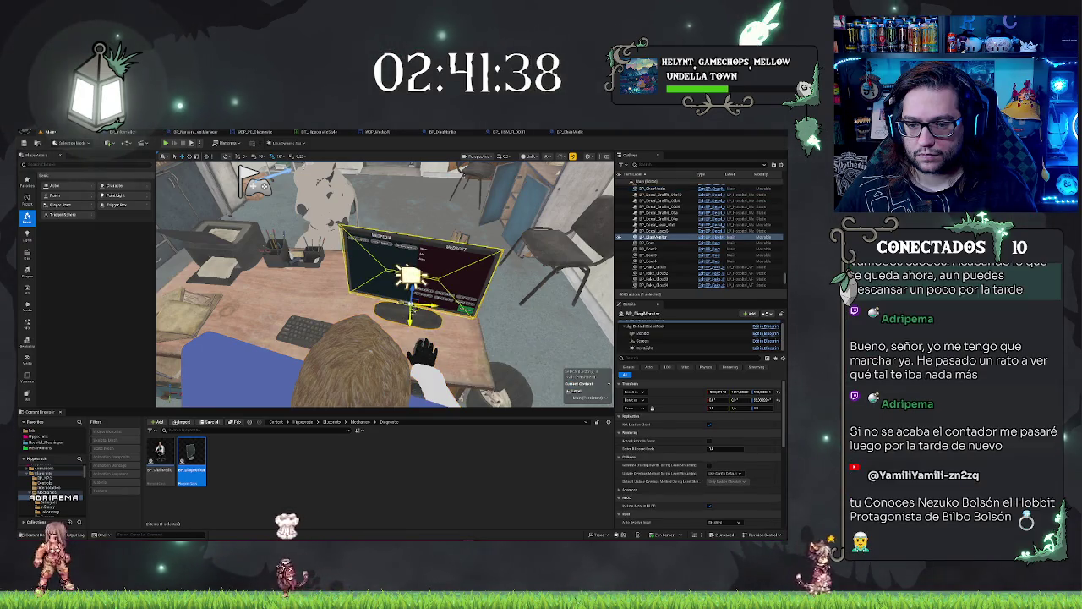
key(ctrl+z)
key(ctrl+z)
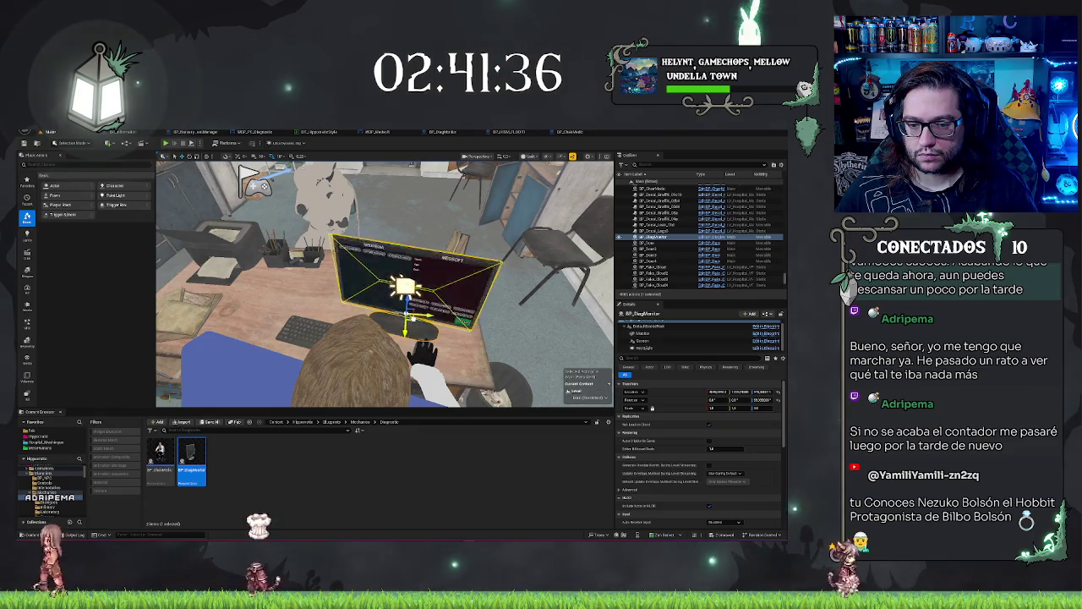
key(ctrl+z)
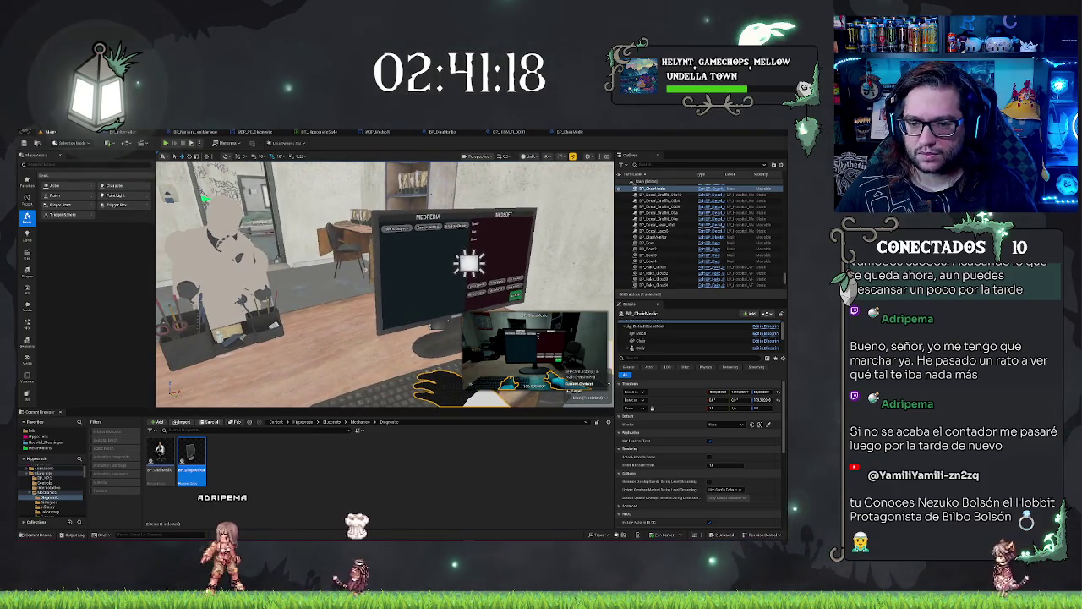
Step: Scale BP_DiagMonitor up with the scale gizmo
click(423, 279)
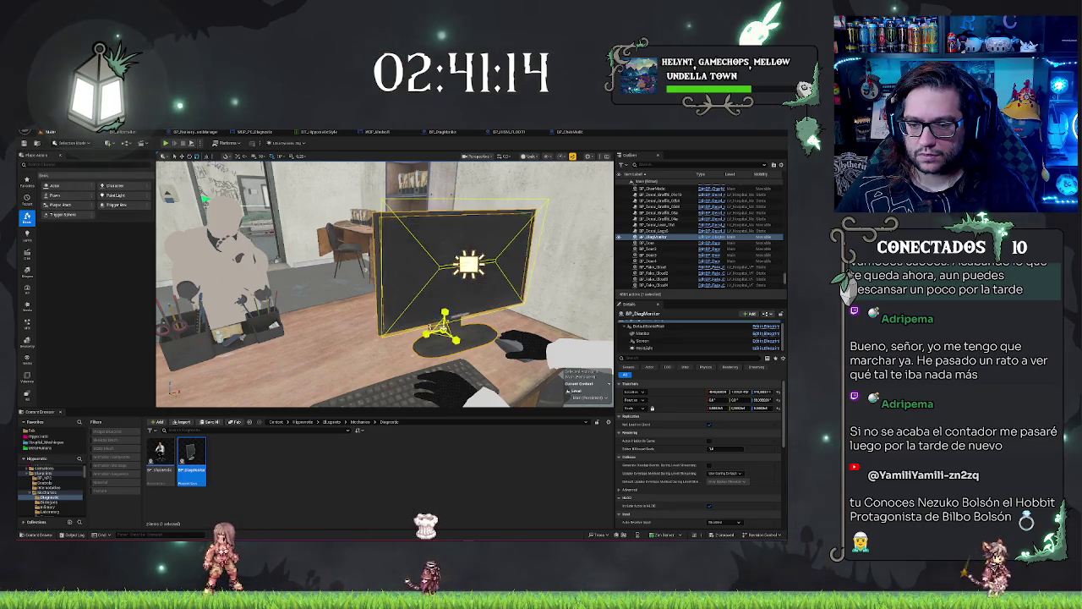
drag(717, 407, 737, 407)
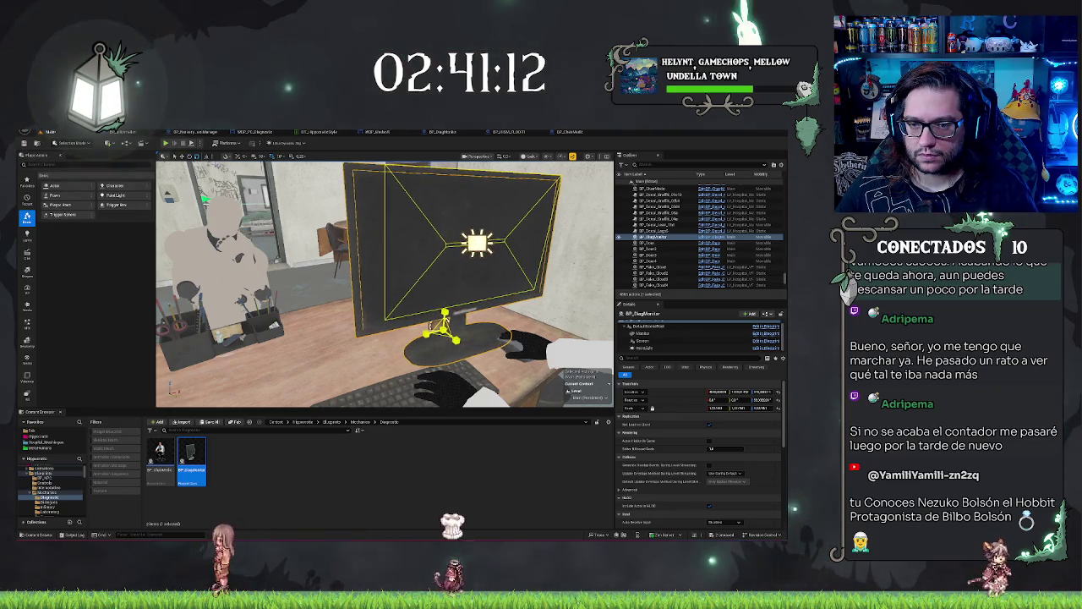
click(532, 355)
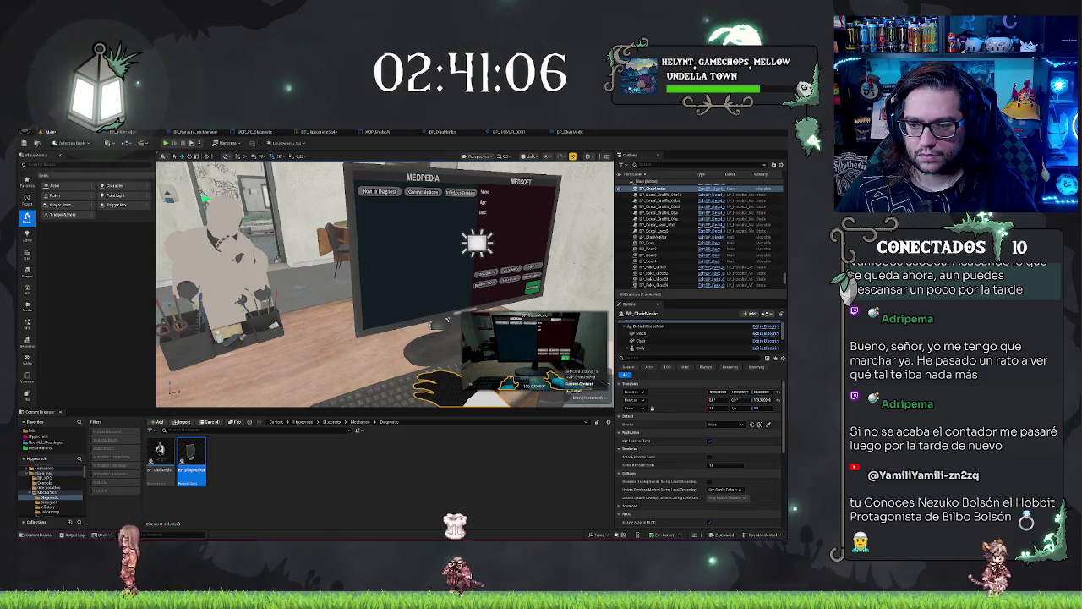
Step: Look down at the desk and frame the doctor's chair in view
click(447, 320)
mouse_move(446, 320)
mouse_down()
mouse_move(364, 333)
mouse_move(380, 326)
mouse_up()
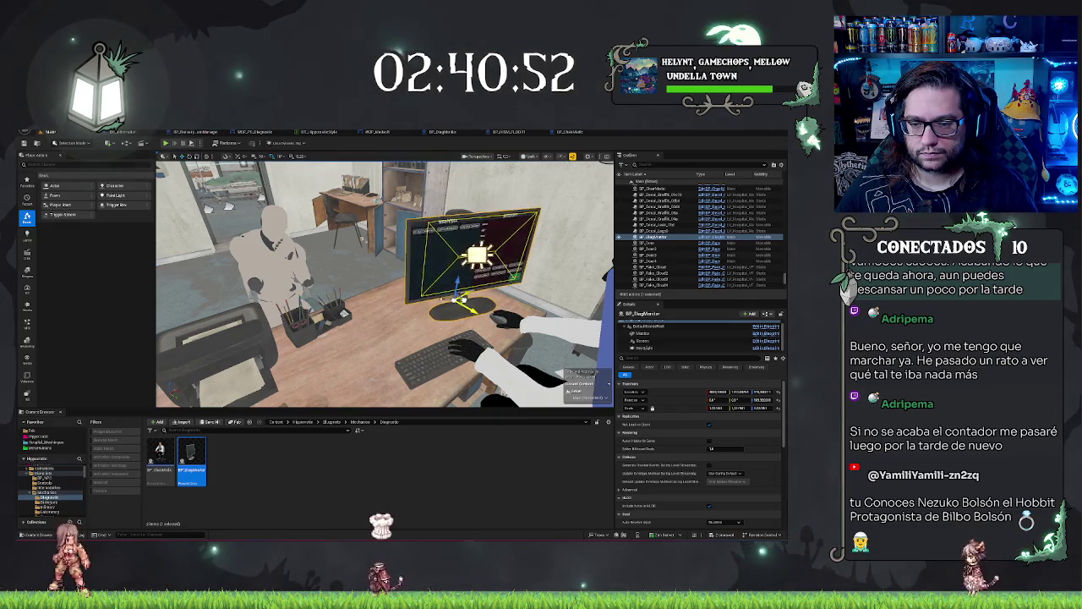
click(475, 343)
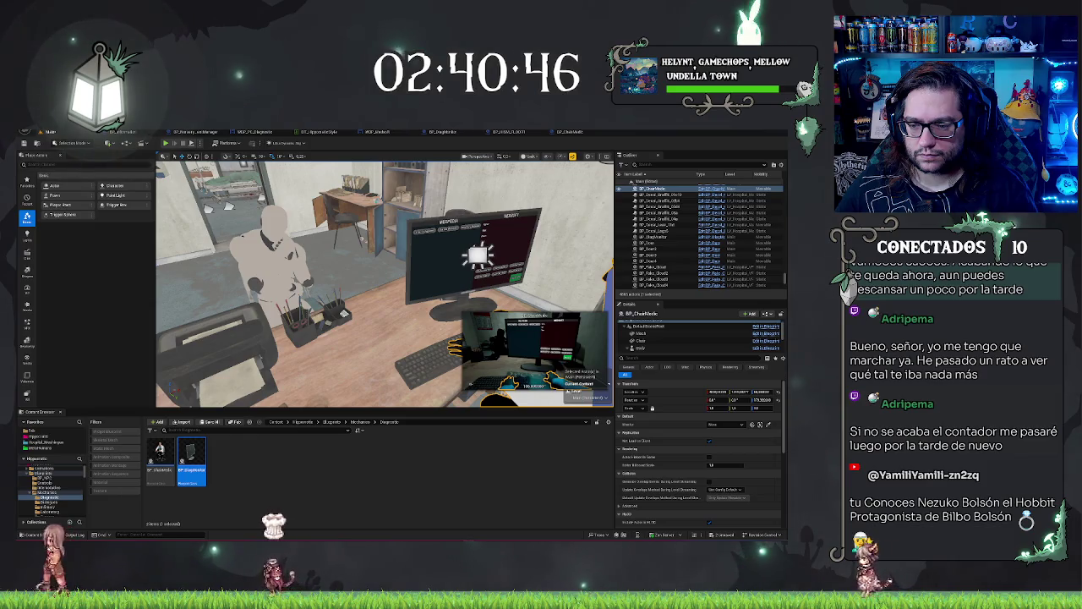
key(f)
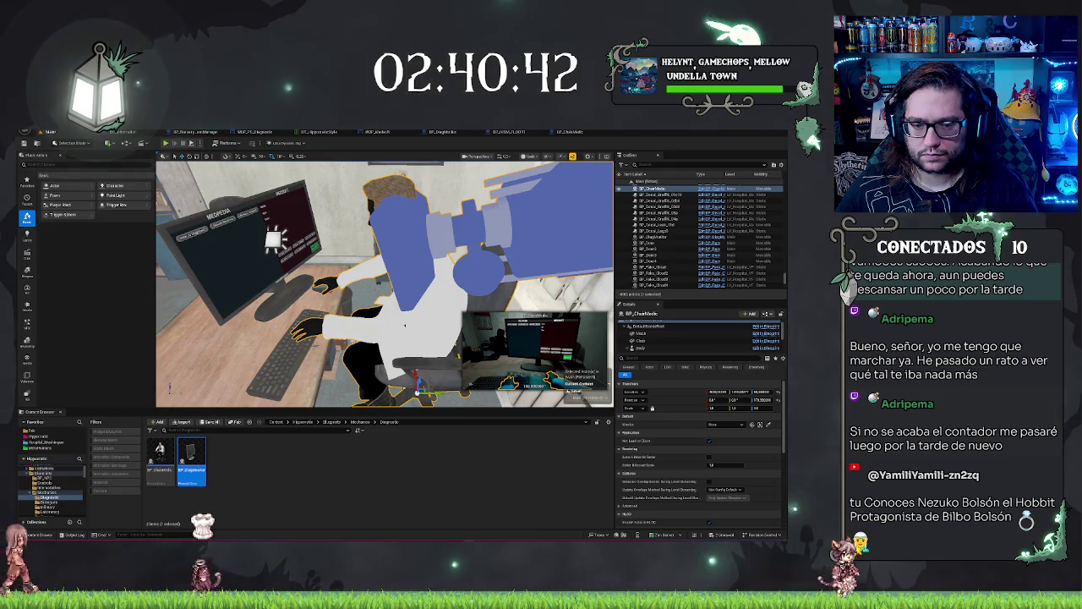
Step: Select only BP_ChairMedic and nudge and slightly rotate it at the desk
ctrl+click(273, 239)
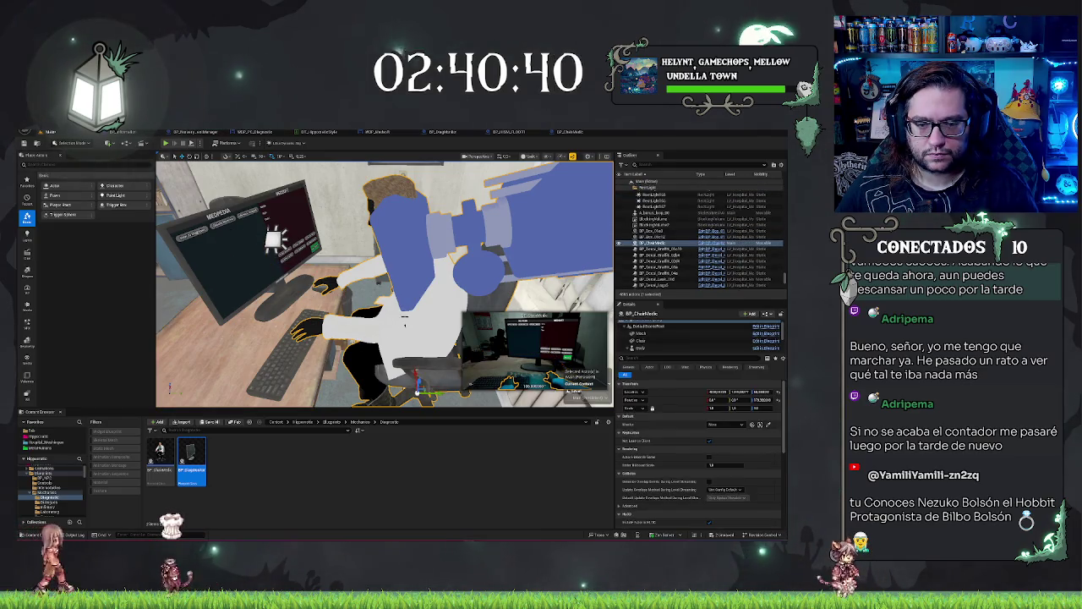
click(406, 325)
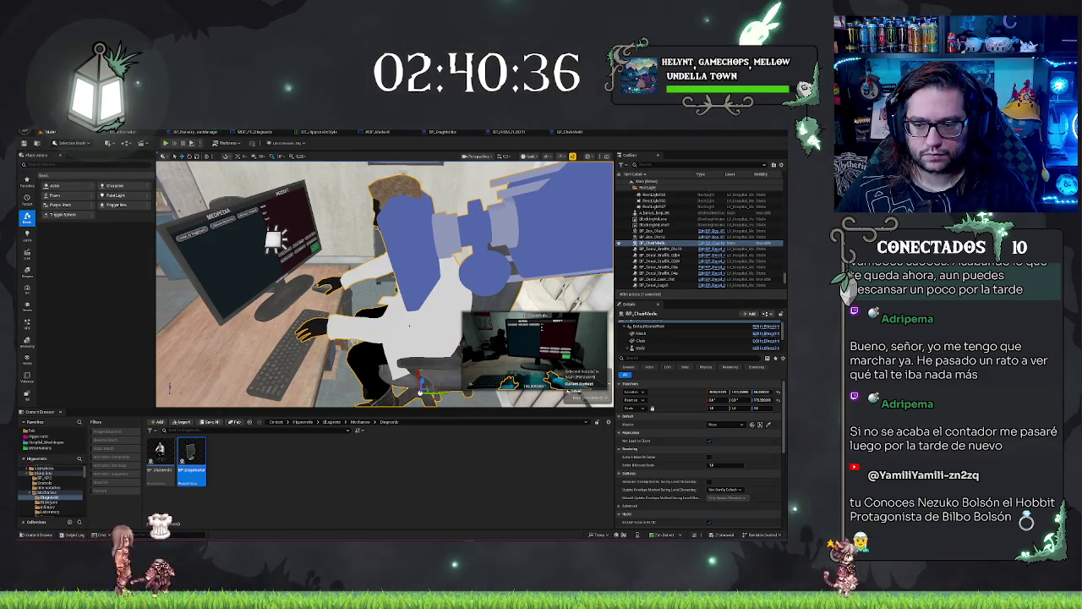
drag(409, 325, 404, 324)
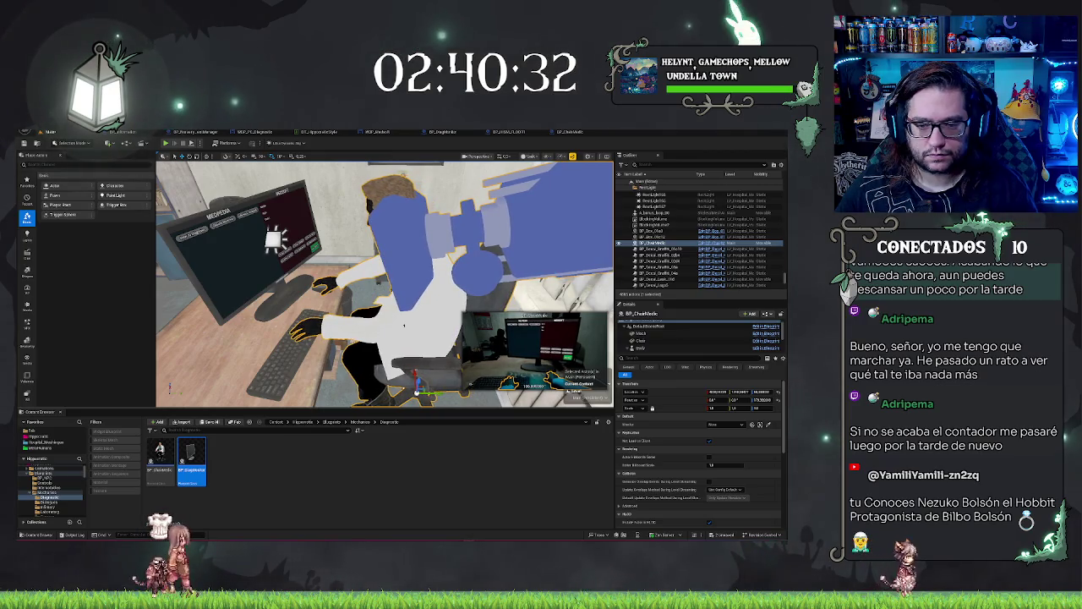
key(Escape)
Step: Pull the view back, select the desk and pick one of its components
drag(385, 284, 342, 321)
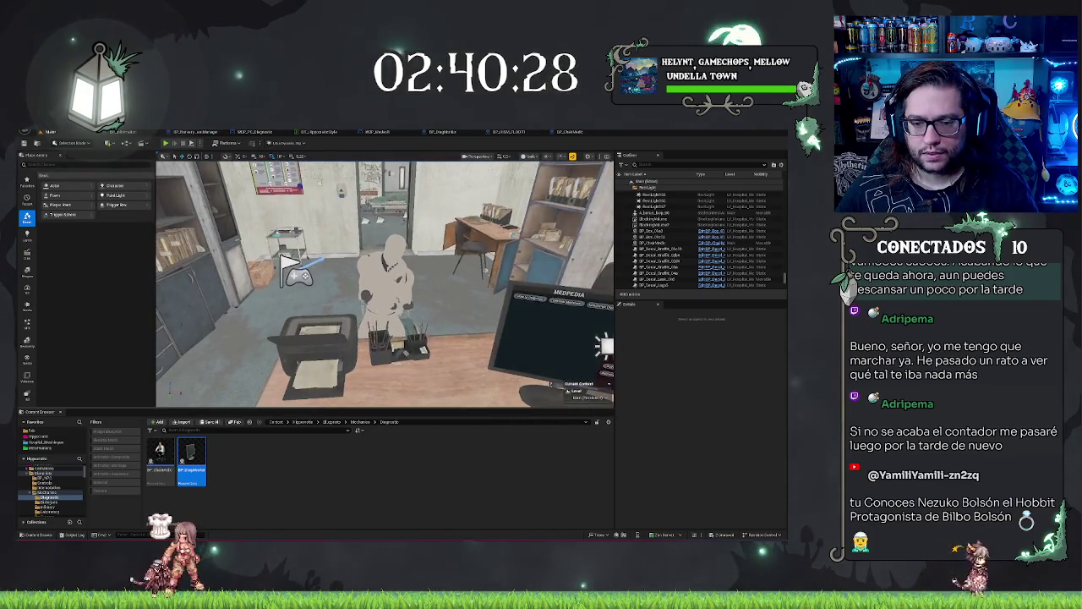
click(342, 330)
click(653, 341)
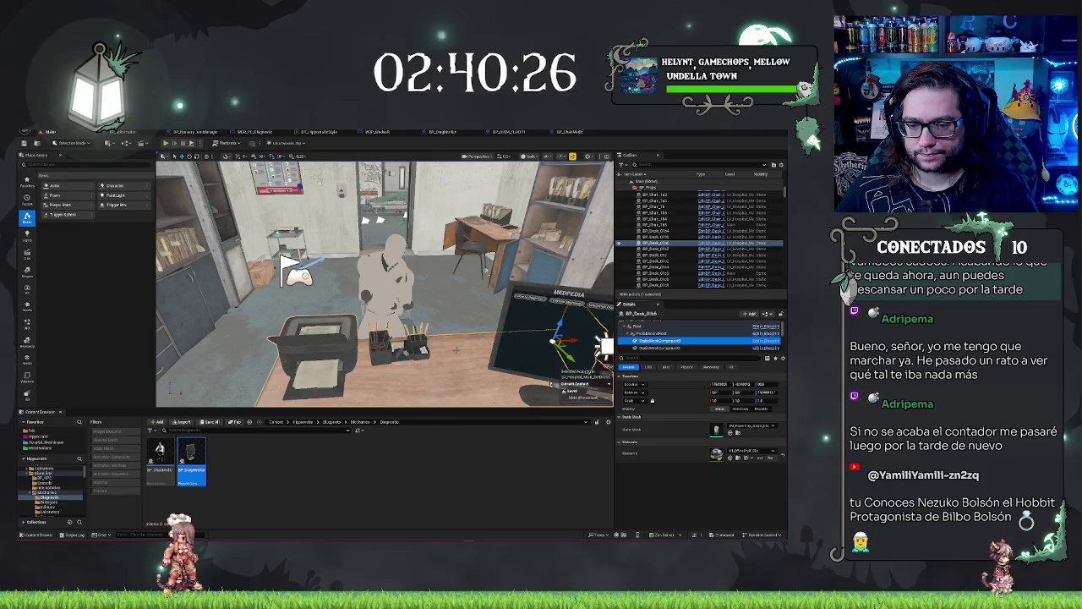
Step: Select the desk's printer component and undo its move to restore it beside the monitor
key(f)
click(340, 332)
mouse_move(340, 331)
mouse_down()
mouse_move(389, 306)
mouse_move(407, 347)
mouse_move(433, 366)
mouse_up()
click(444, 254)
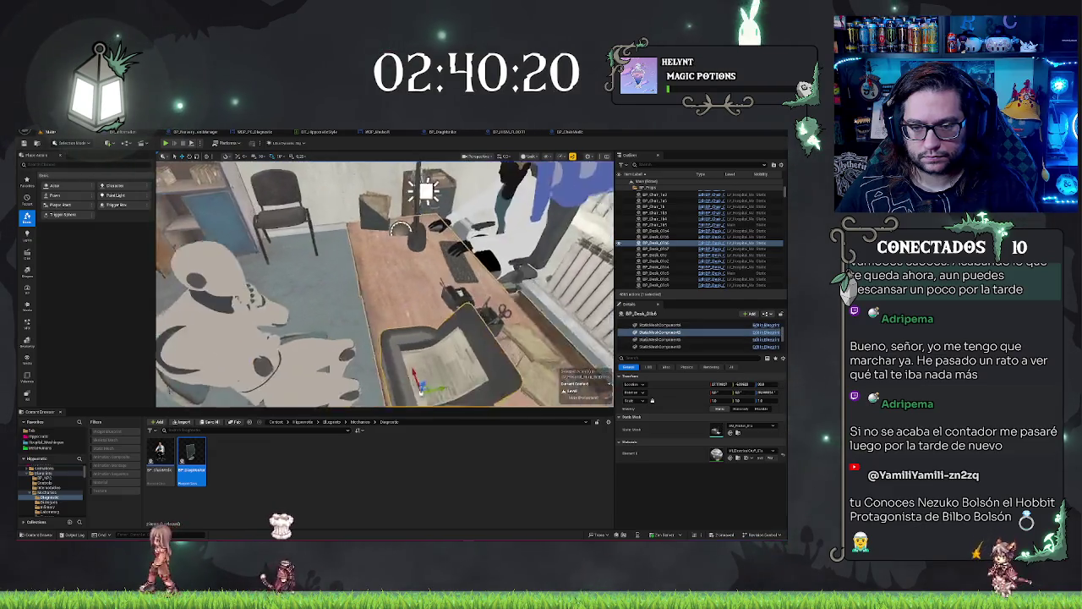
key(f)
scroll(383, 245, down, 5)
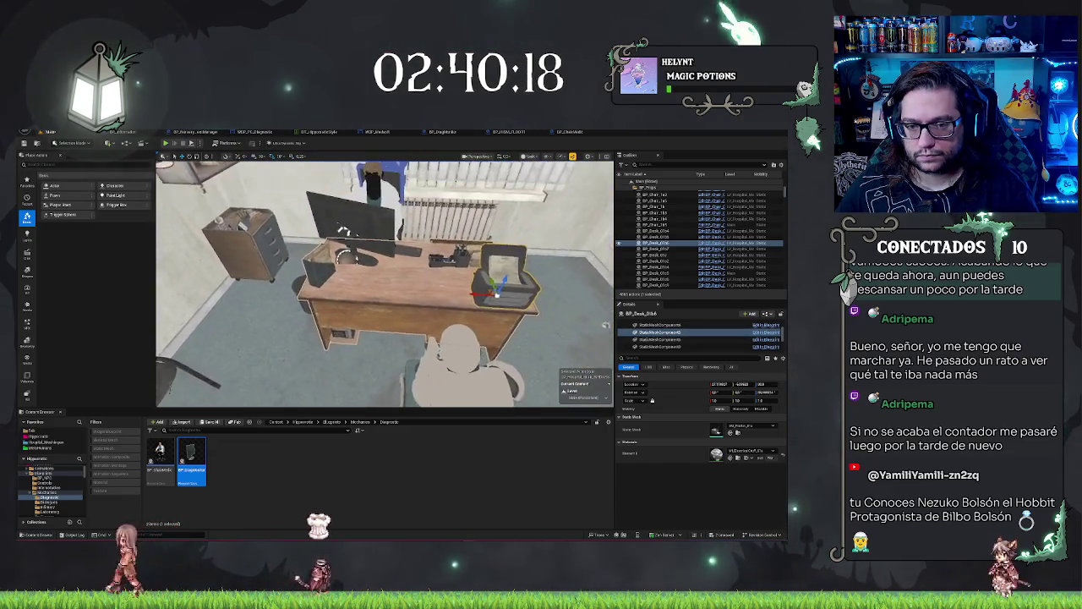
key(ctrl+z)
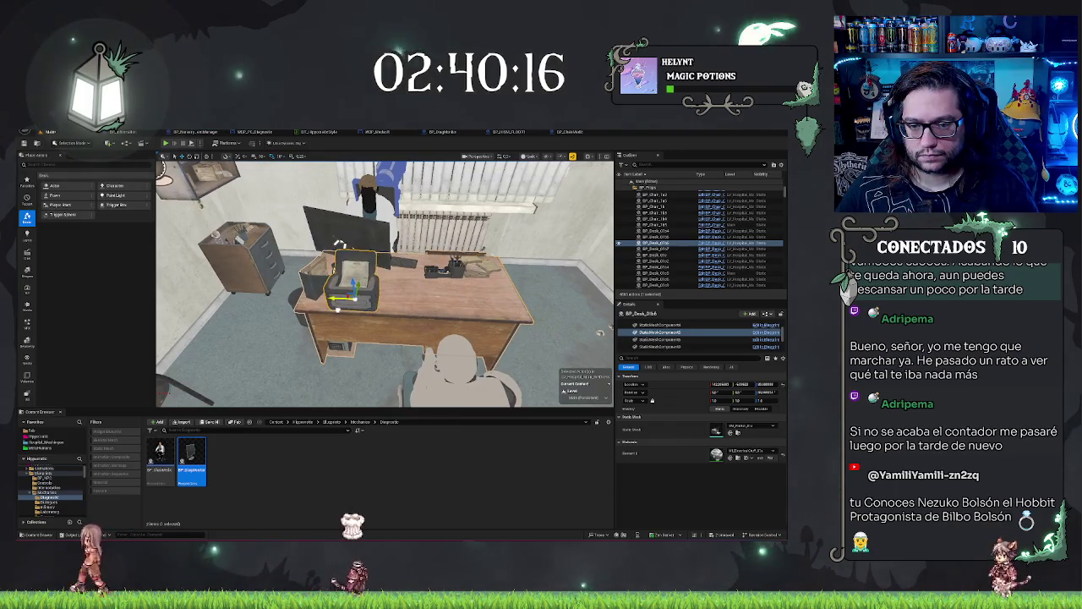
drag(338, 244, 377, 239)
Step: Select the standing mannequin and SM_Chair and move them left along X
key(f)
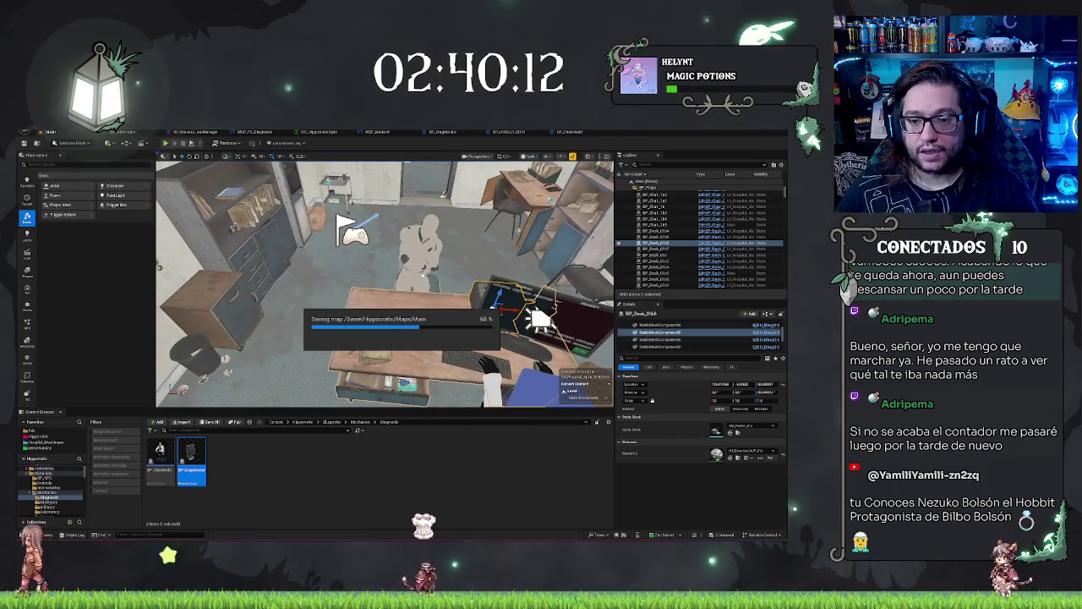
click(418, 253)
drag(433, 324, 438, 322)
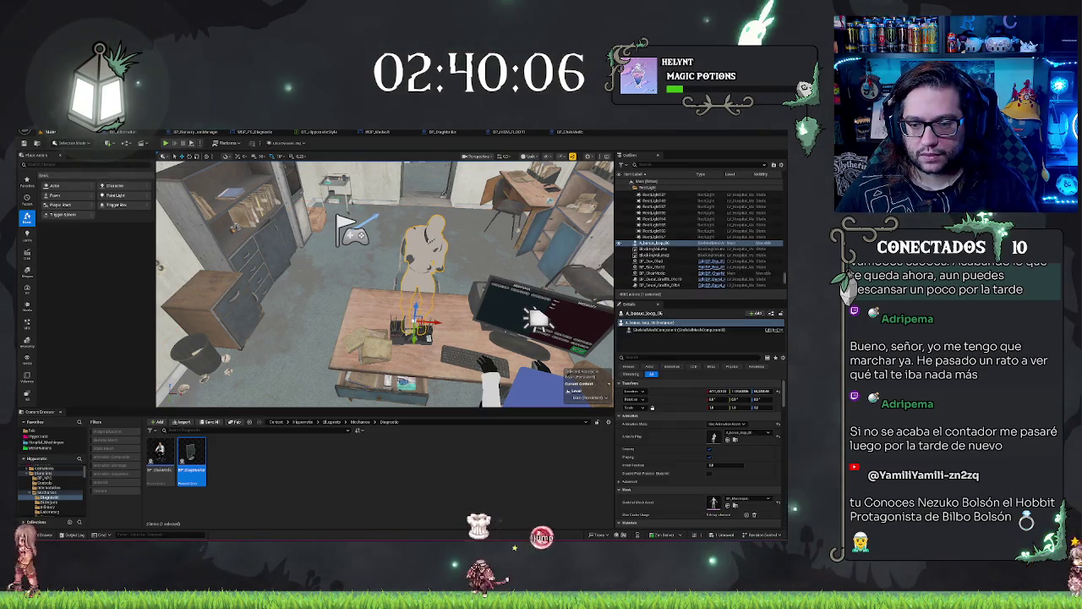
ctrl+click(423, 288)
drag(433, 313, 389, 311)
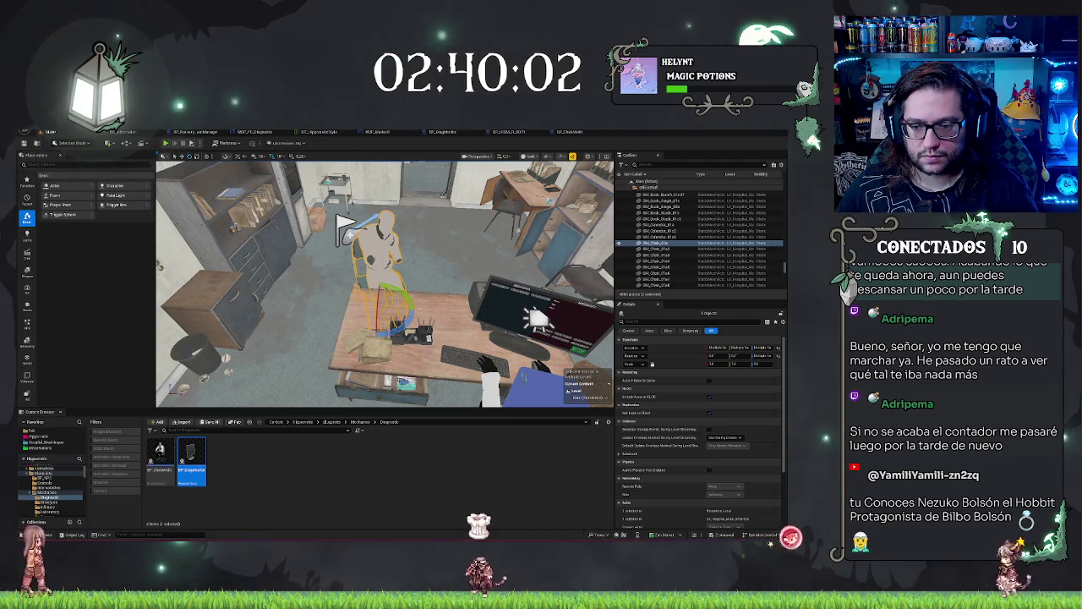
Step: Undo back to the doctor's chair selection, save the Main map, and play the level
key(ctrl+z)
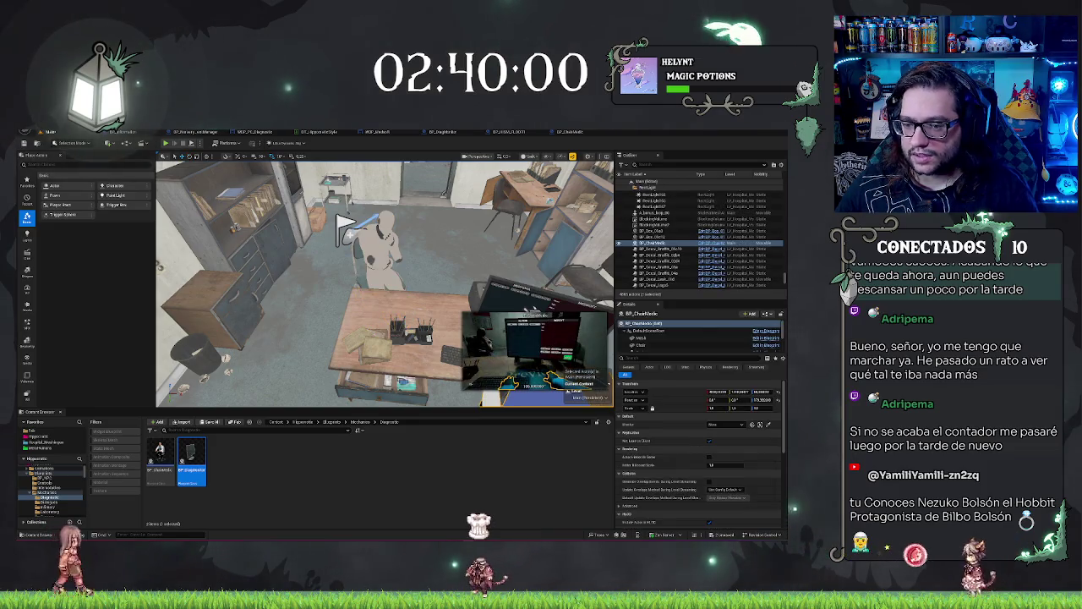
key(ctrl+z)
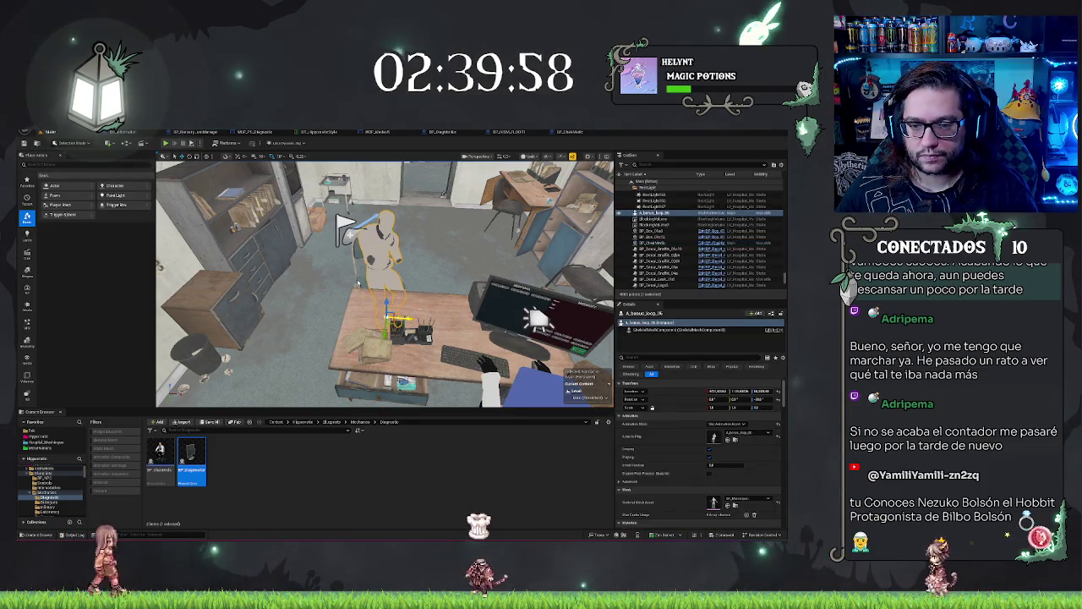
key(ctrl+z)
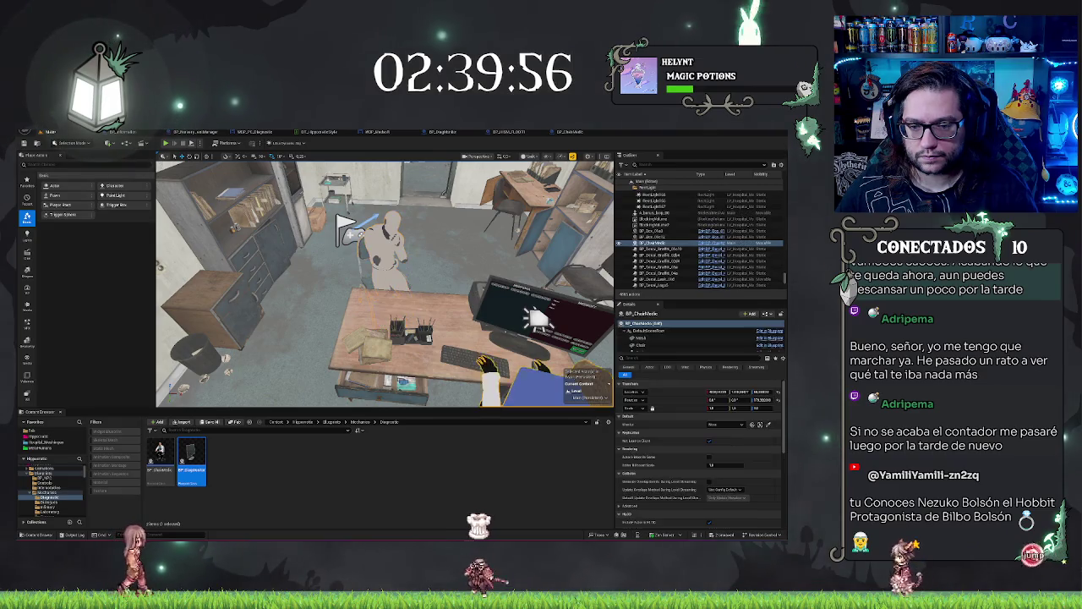
key(ctrl+s)
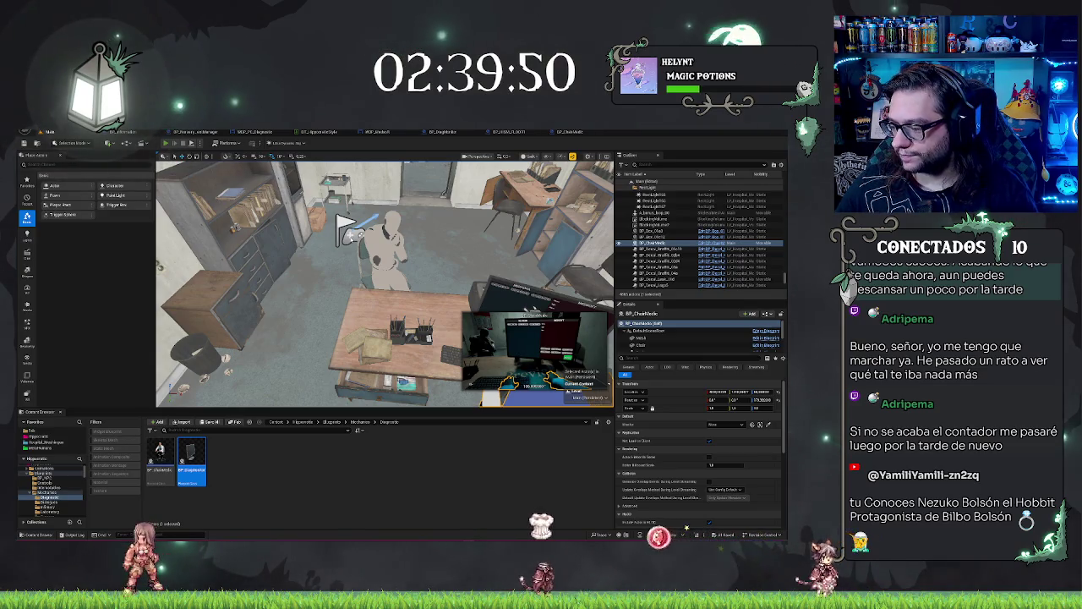
key(alt+p)
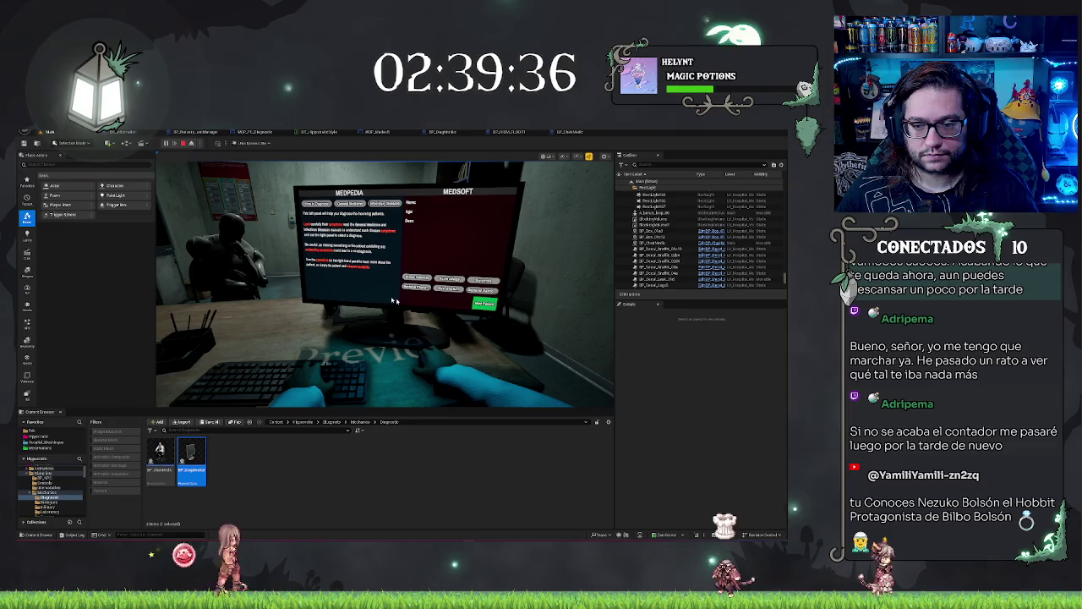
Step: Open the MEDPEDIA disease list on the in-game monitor, then stop the play session
click(350, 204)
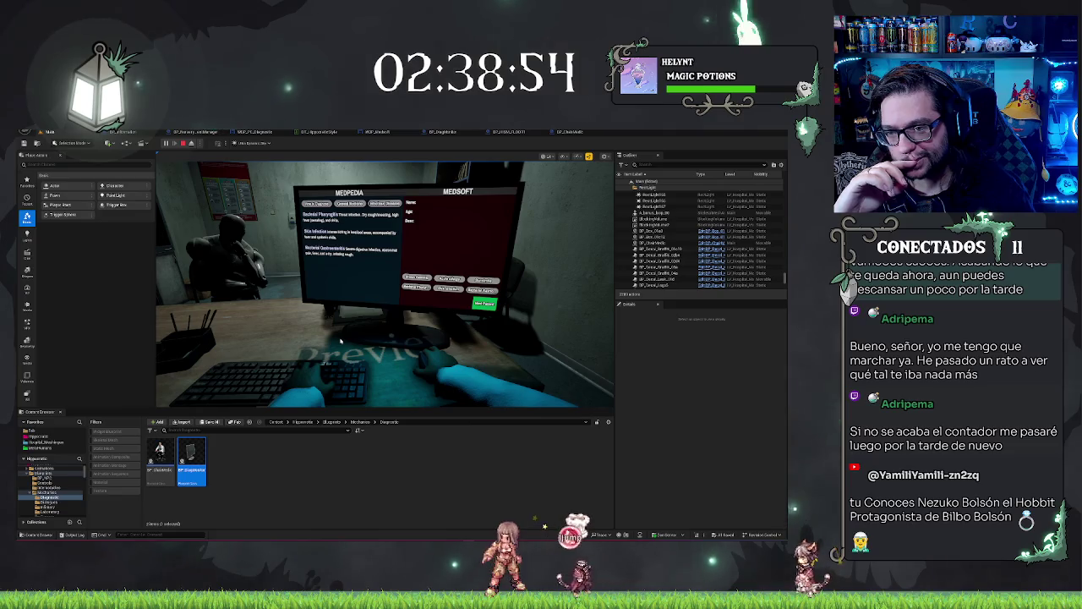
key(Escape)
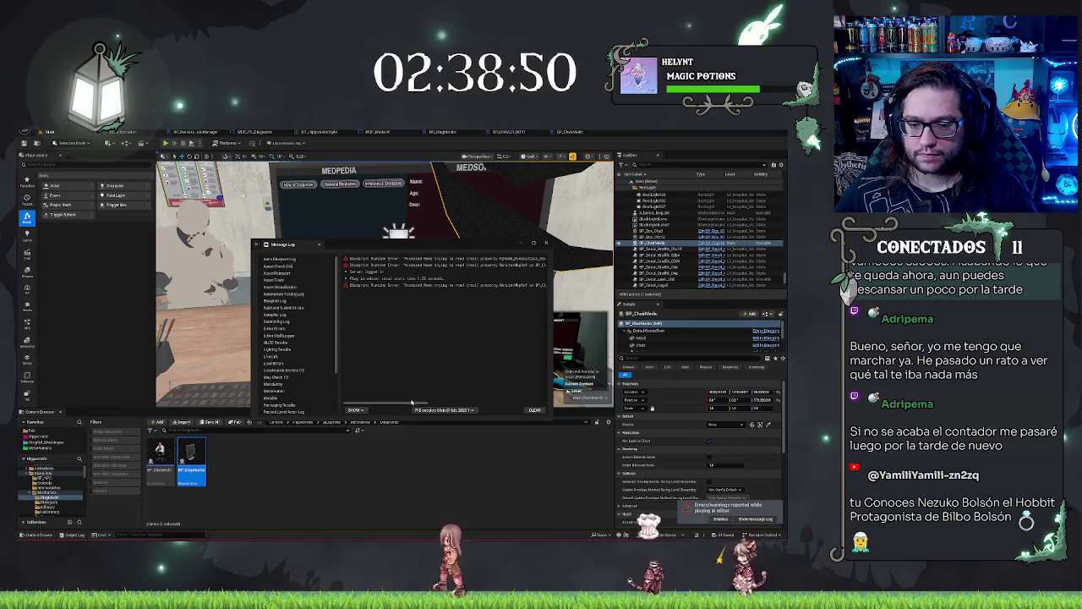
Step: Jump from the Message Log entry to BP_ChairMedic's EventGraph and move the log aside
drag(406, 407, 498, 410)
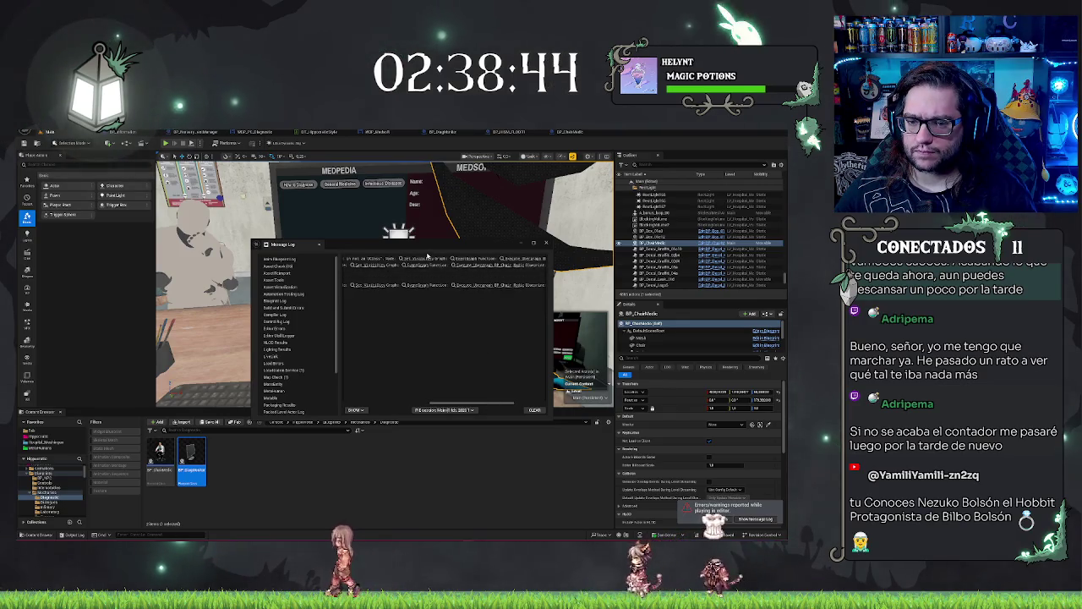
click(427, 257)
mouse_move(397, 240)
mouse_down()
mouse_move(374, 375)
mouse_move(592, 330)
mouse_up()
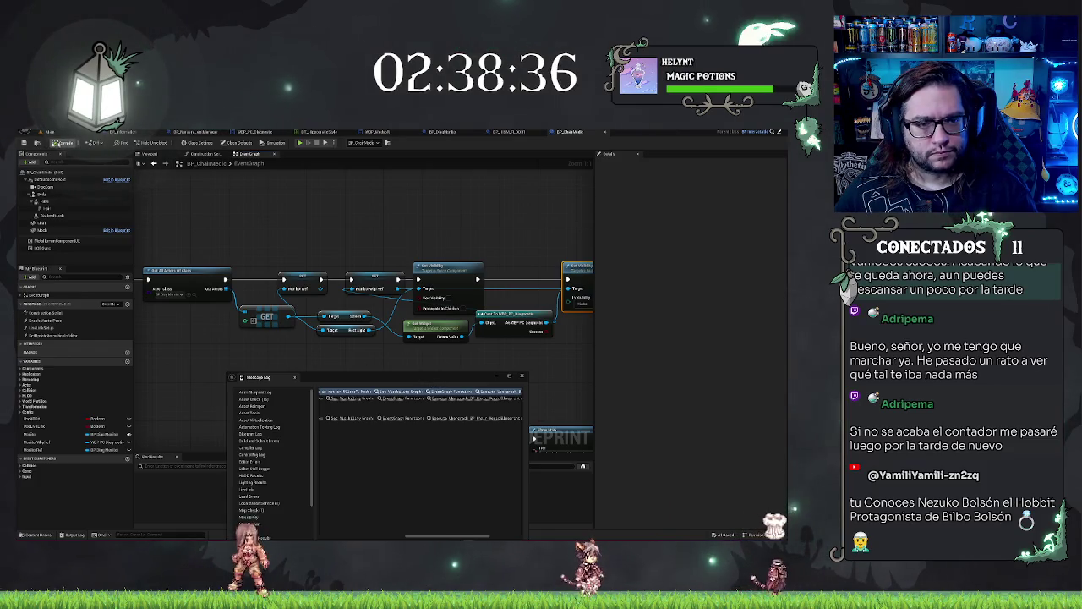
Step: Close the Message Log, view the Set Visibility node, and select BP_DiagMonitor in the level
click(521, 376)
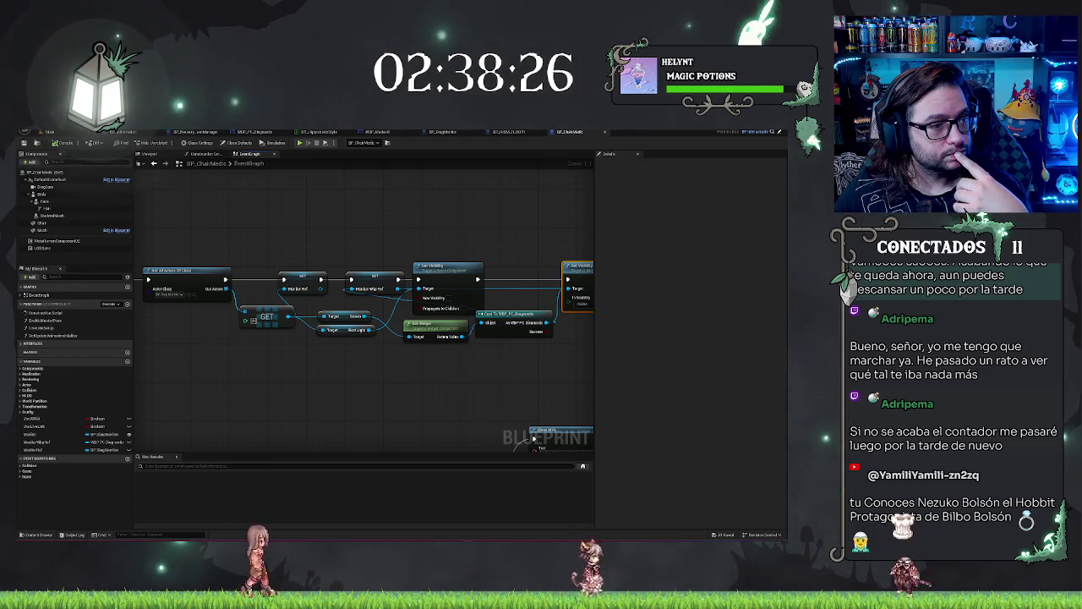
mouse_move(543, 360)
mouse_down()
mouse_move(410, 391)
mouse_move(523, 374)
mouse_up()
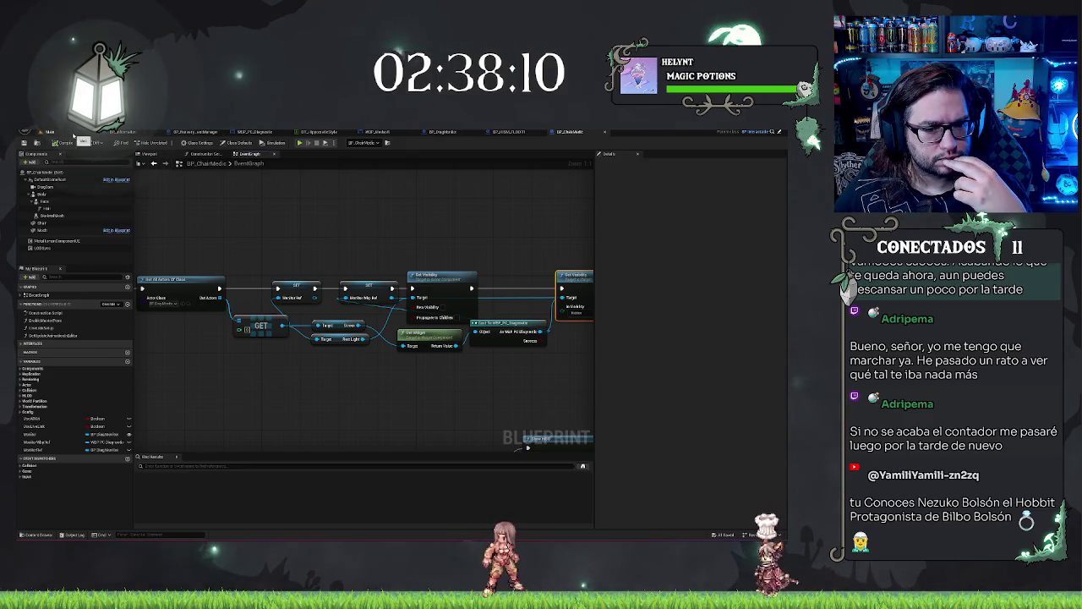
click(51, 132)
click(385, 326)
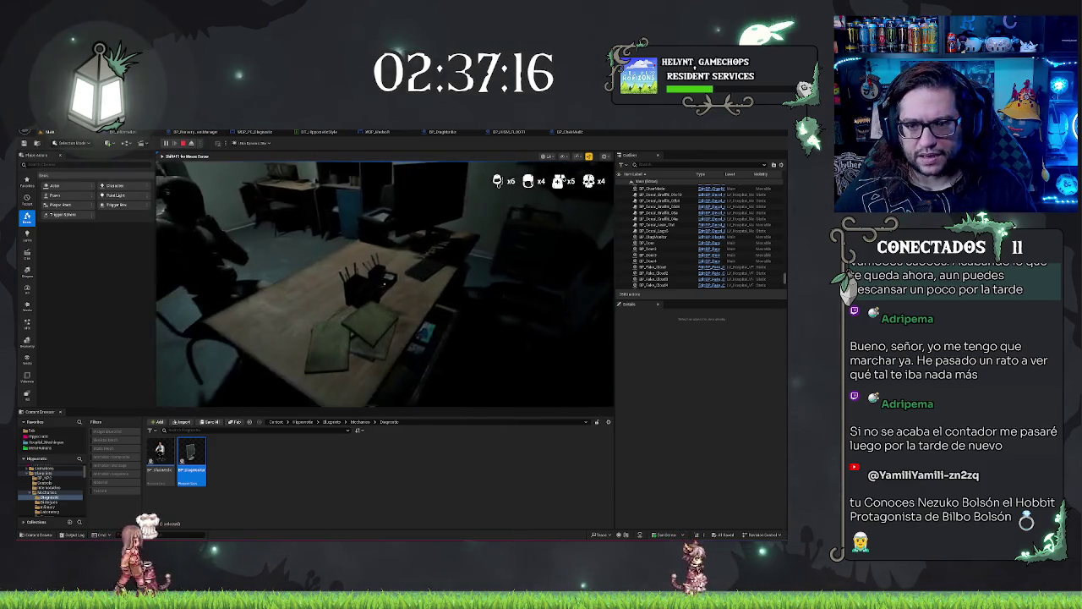
Step: End the test play and inspect the seated doctor and monitor at the desk
key(Escape)
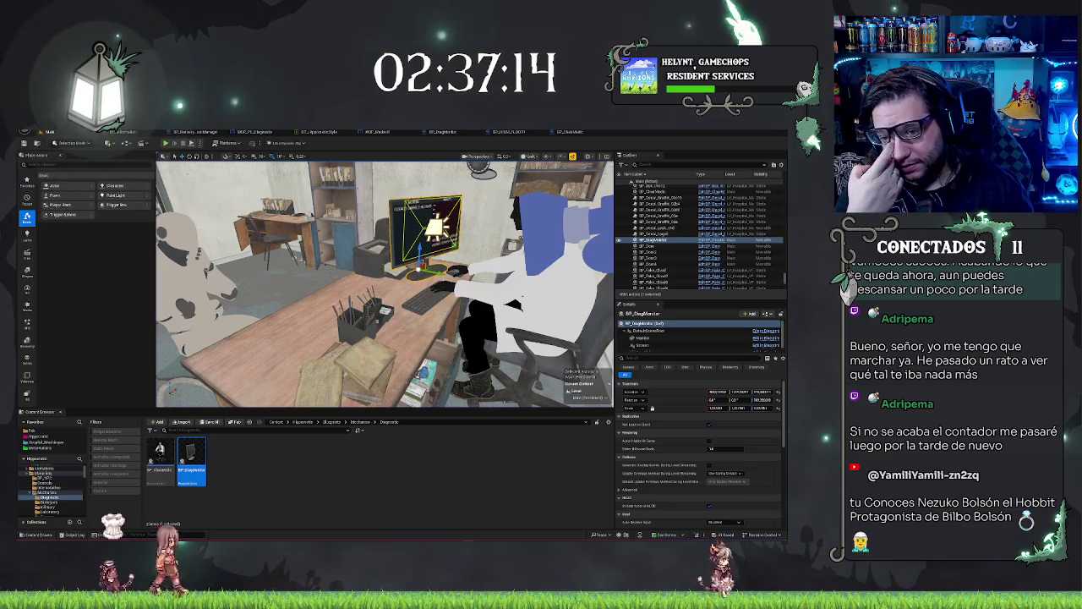
mouse_move(385, 287)
mouse_down()
mouse_move(355, 287)
mouse_move(372, 247)
mouse_up()
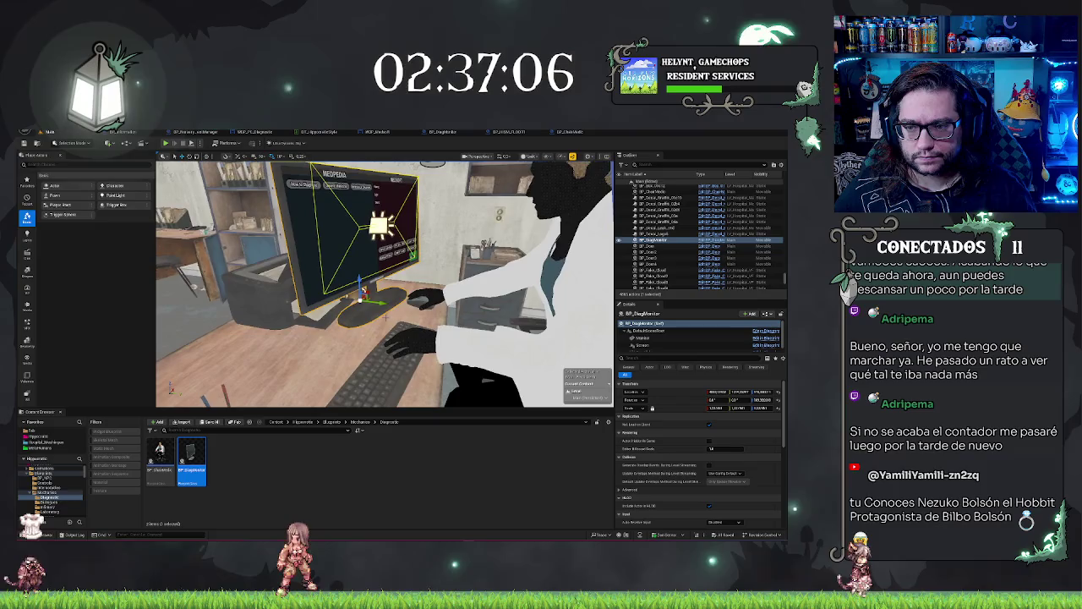
click(499, 271)
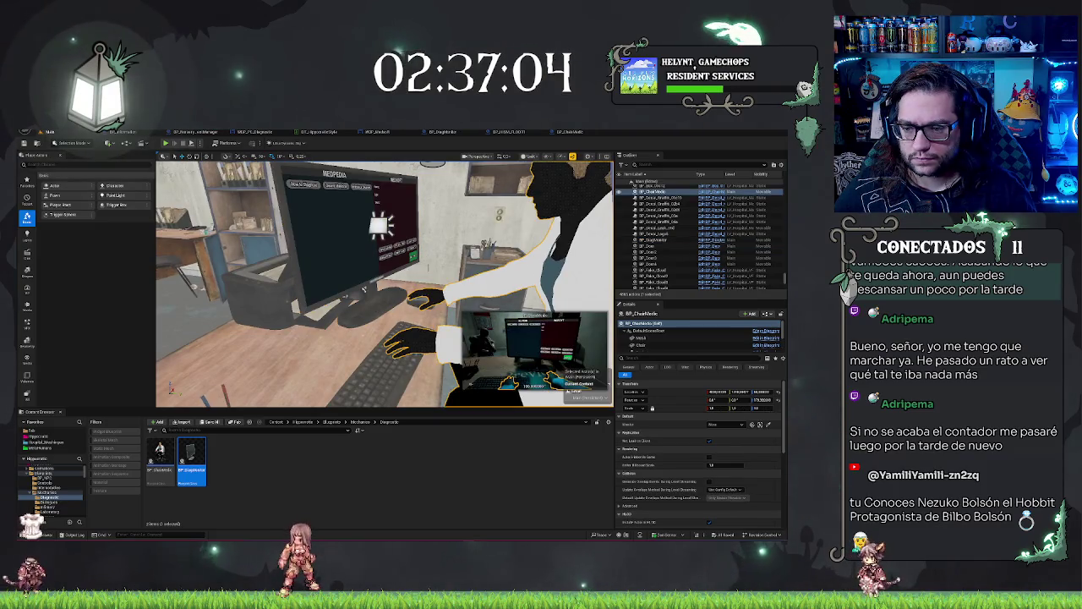
mouse_move(416, 269)
mouse_down()
mouse_move(473, 274)
mouse_move(372, 272)
mouse_up()
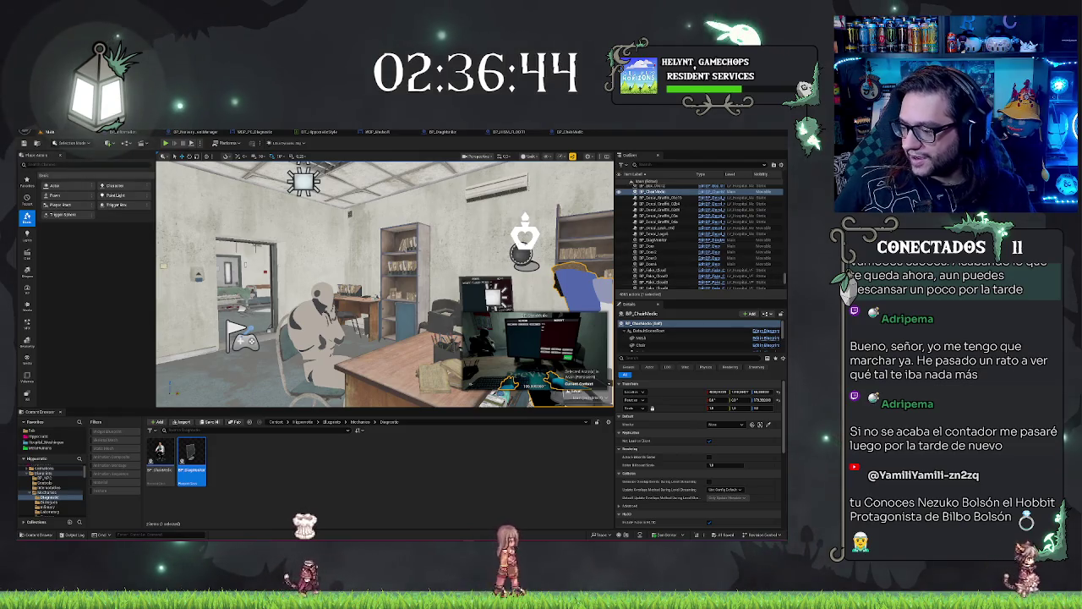
mouse_move(380, 321)
mouse_down()
mouse_move(312, 304)
mouse_move(398, 304)
mouse_up()
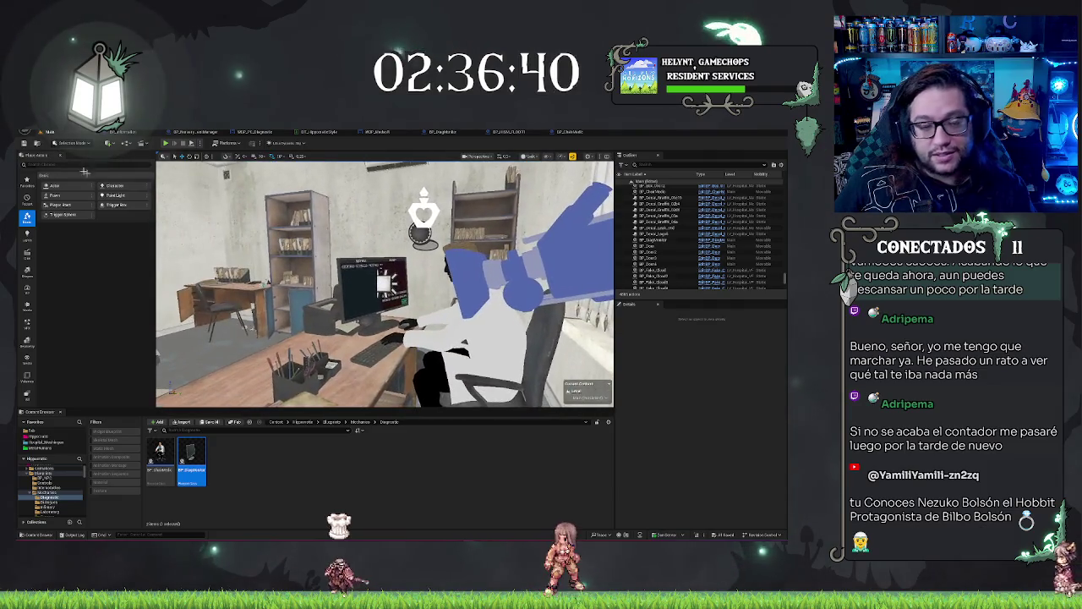
Step: Review BP_ChairMedic's EventGraph and Construction Script, compile it, and return to the level
click(569, 131)
mouse_move(247, 209)
mouse_down()
mouse_move(519, 217)
mouse_move(326, 259)
mouse_up()
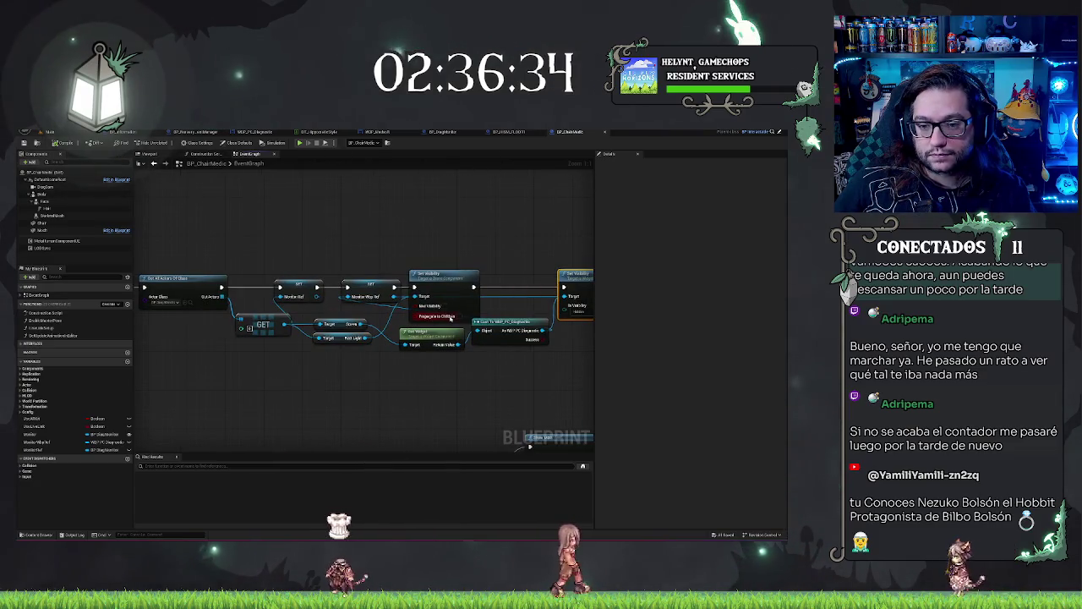
scroll(340, 229, up, 1)
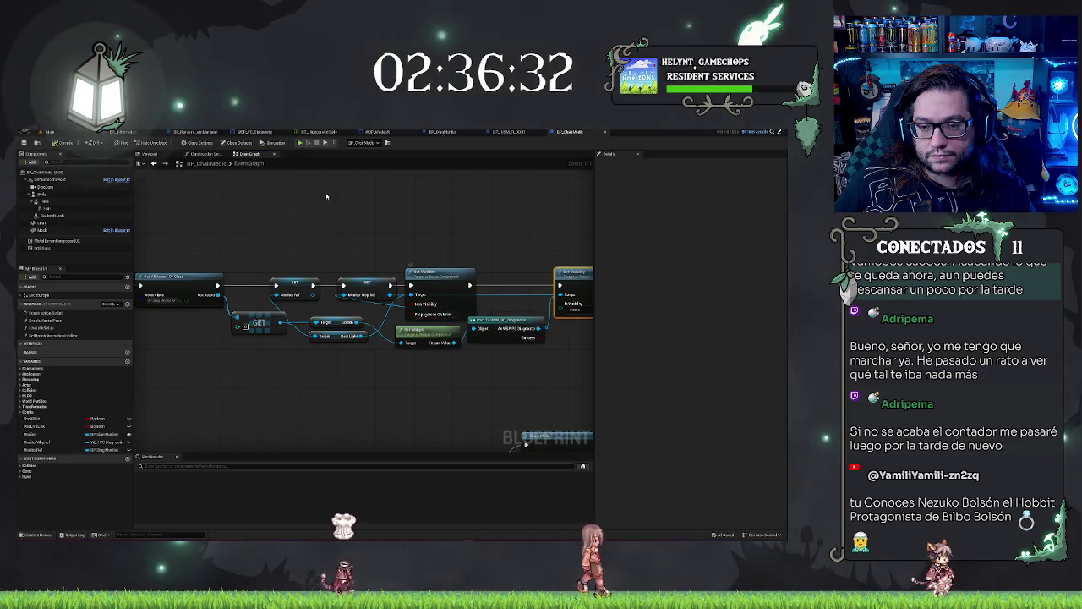
drag(327, 194, 362, 200)
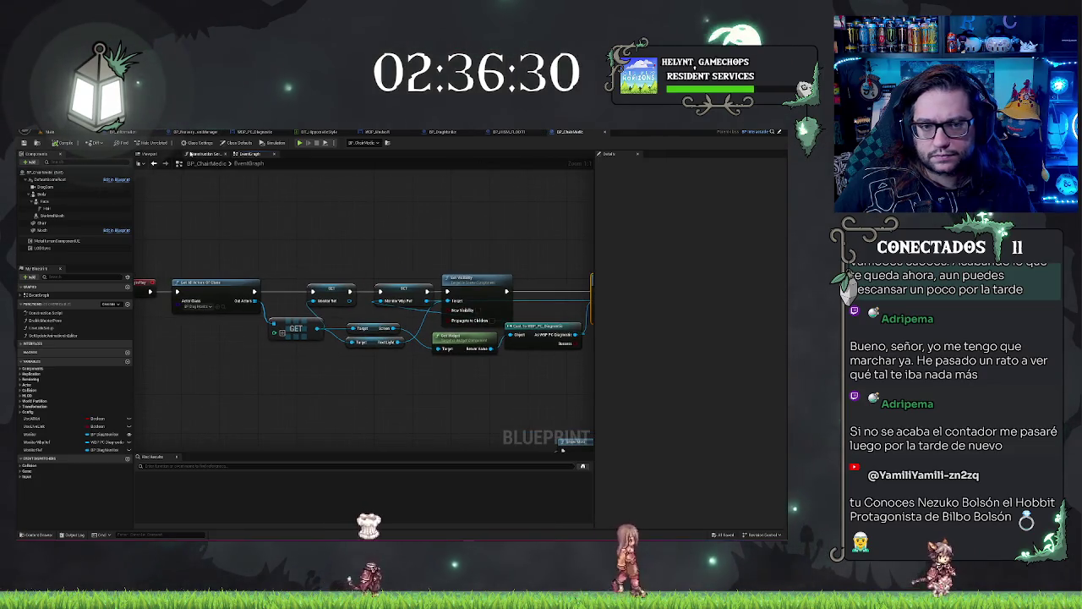
click(203, 154)
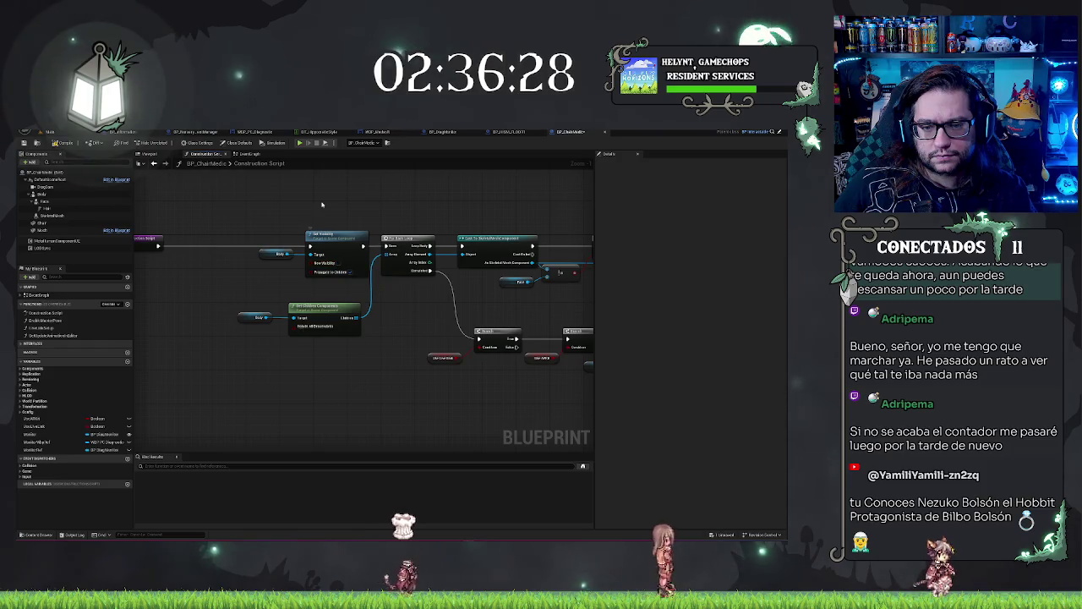
click(59, 143)
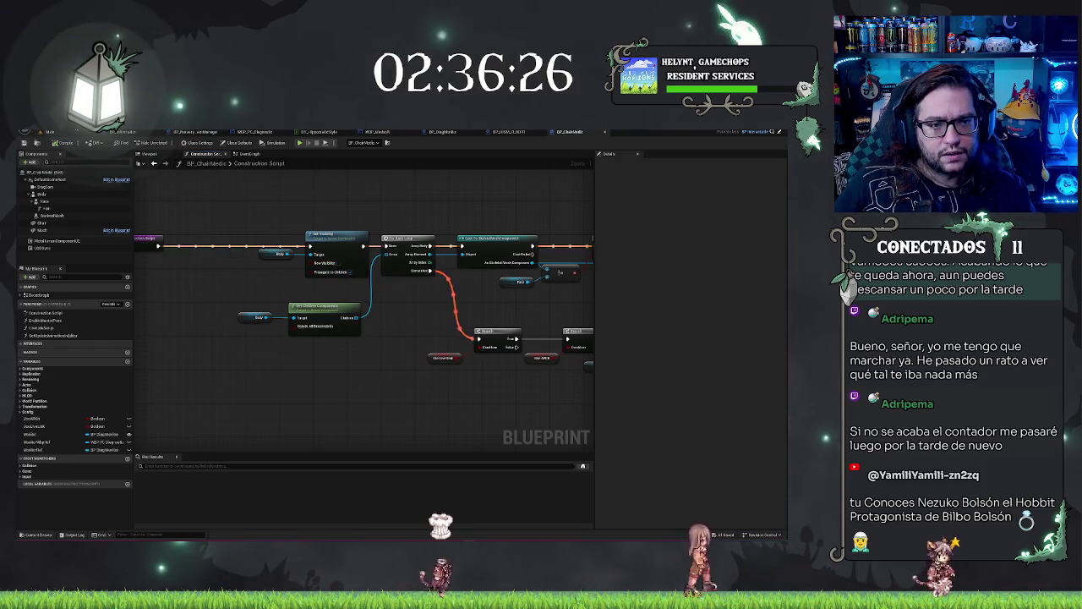
click(48, 132)
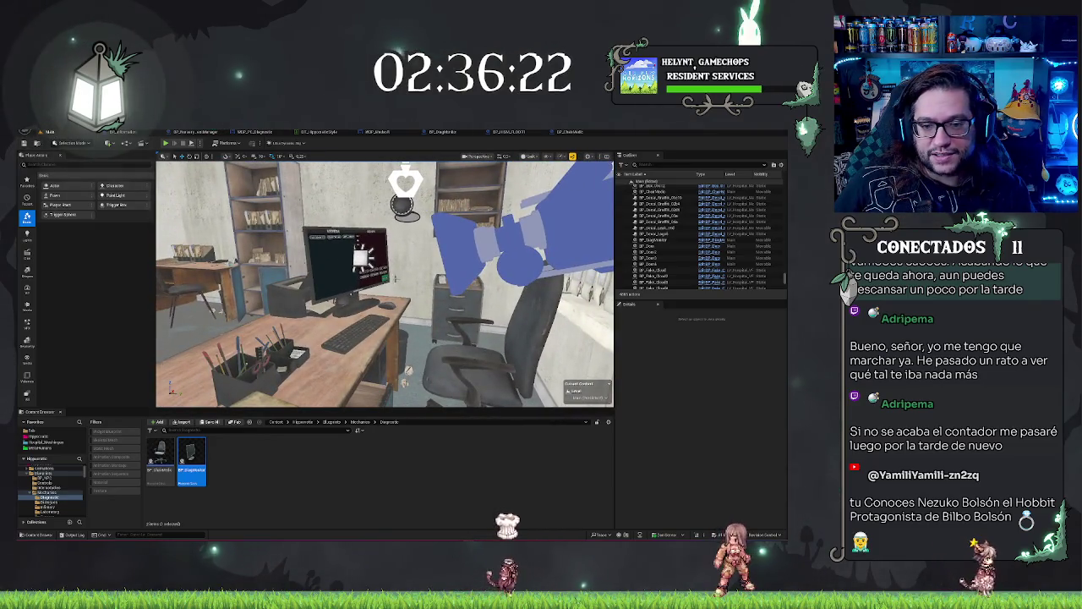
Step: Fly the view from the office down the hospital corridor and show the Blueprints folder
mouse_move(361, 297)
mouse_down()
mouse_move(546, 243)
mouse_move(387, 332)
mouse_up()
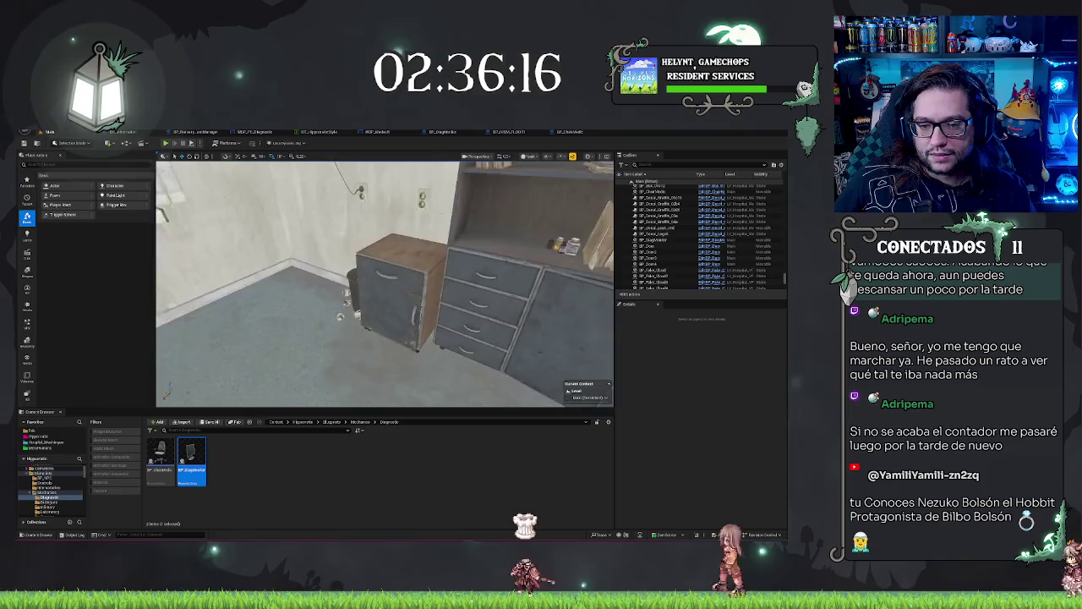
mouse_move(437, 276)
mouse_down()
mouse_move(389, 288)
mouse_move(439, 291)
mouse_up()
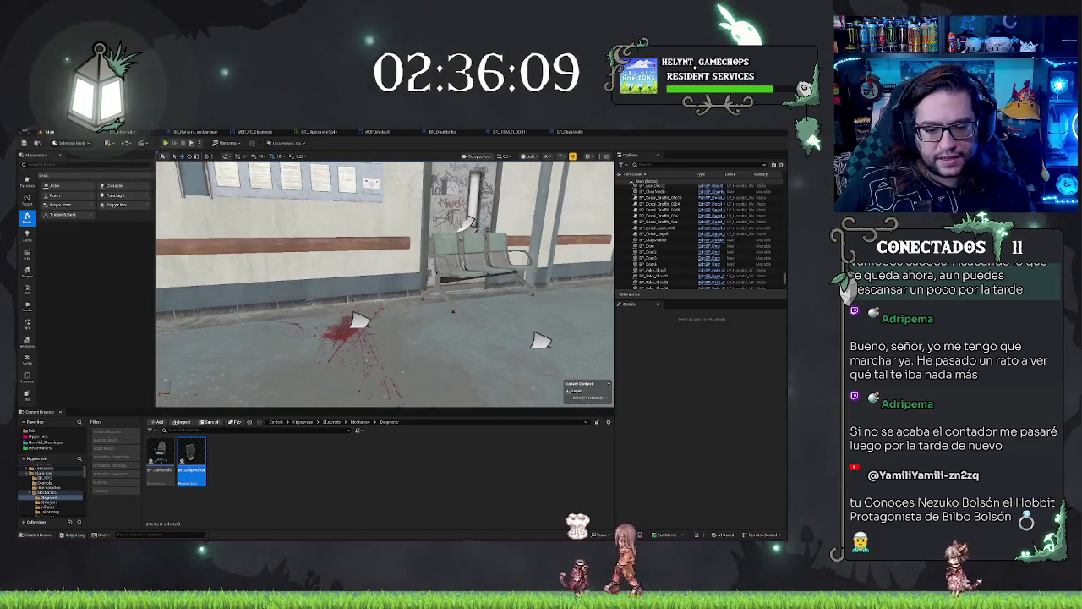
click(332, 422)
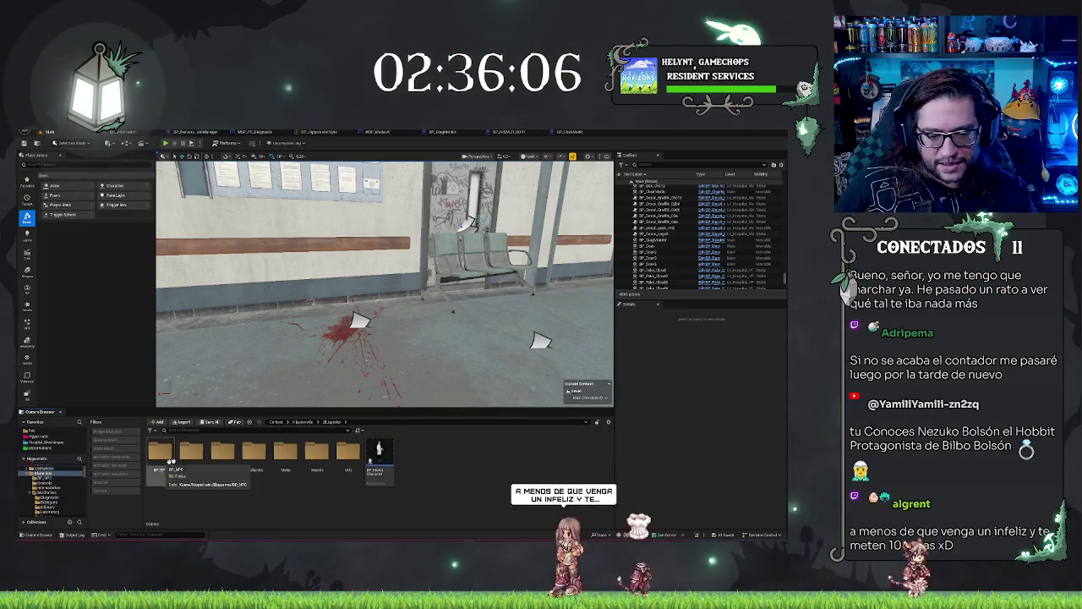
mouse_move(381, 288)
mouse_down()
mouse_move(418, 288)
mouse_move(351, 283)
mouse_up()
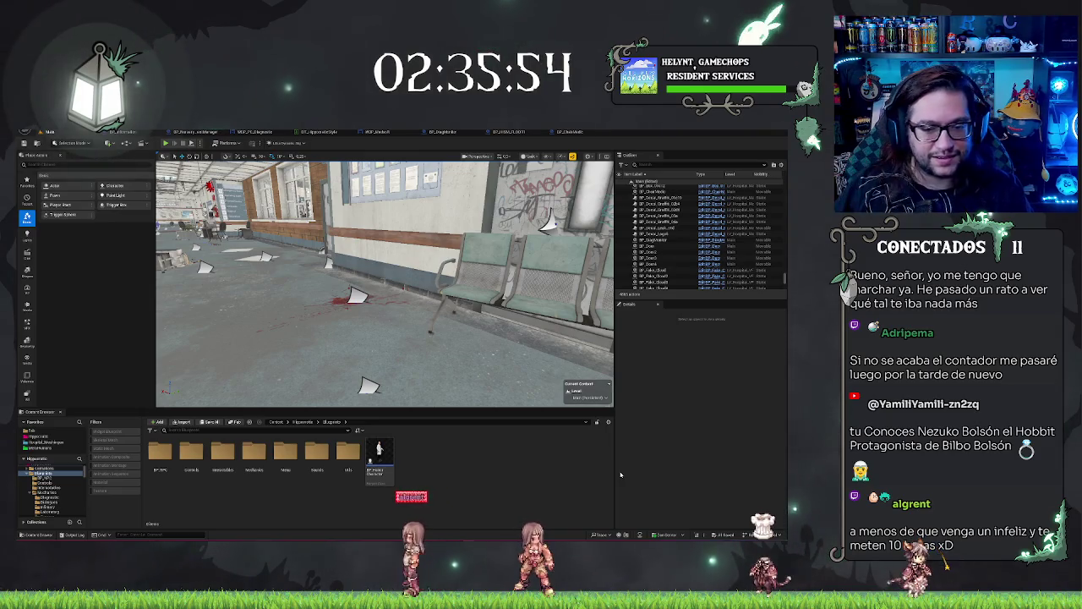
drag(385, 283, 279, 283)
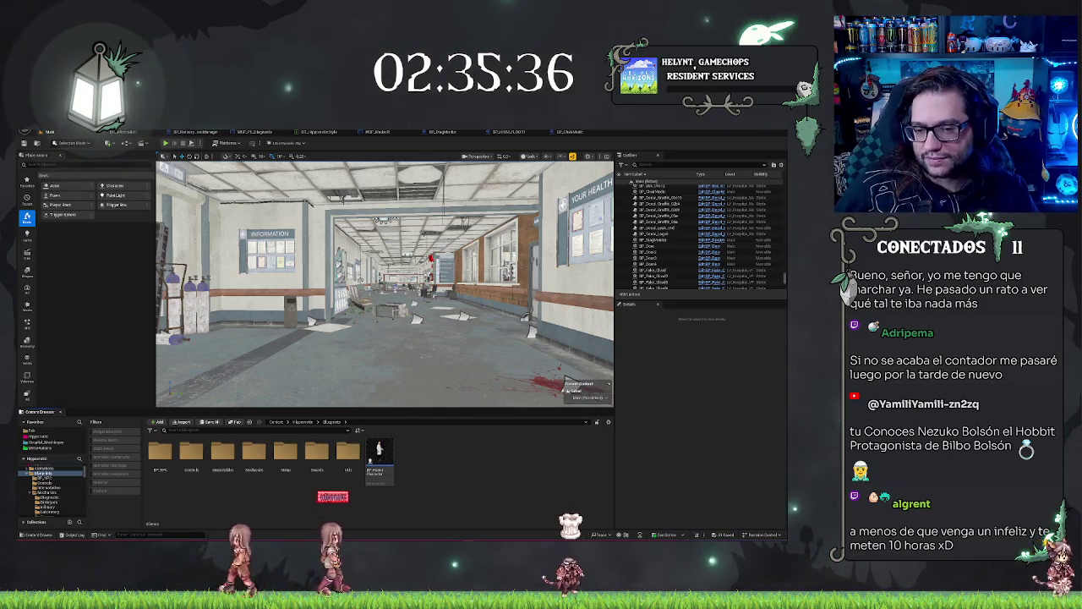
key(w)
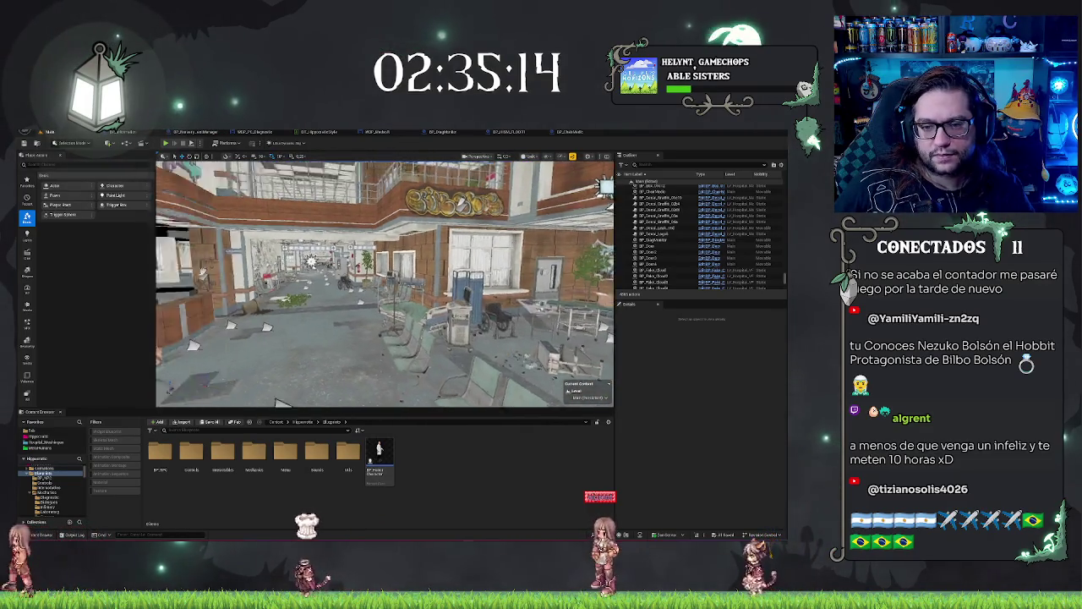
Step: In the Utils folder, briefly open DT_UI_Pollenia, then open the S_Patients structure
double_click(354, 471)
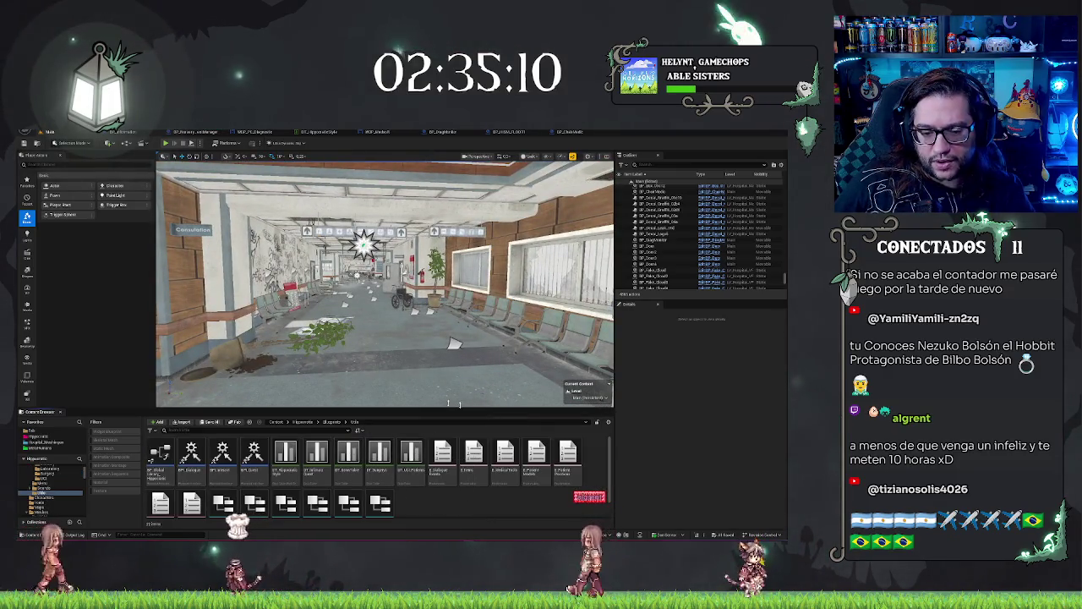
double_click(411, 456)
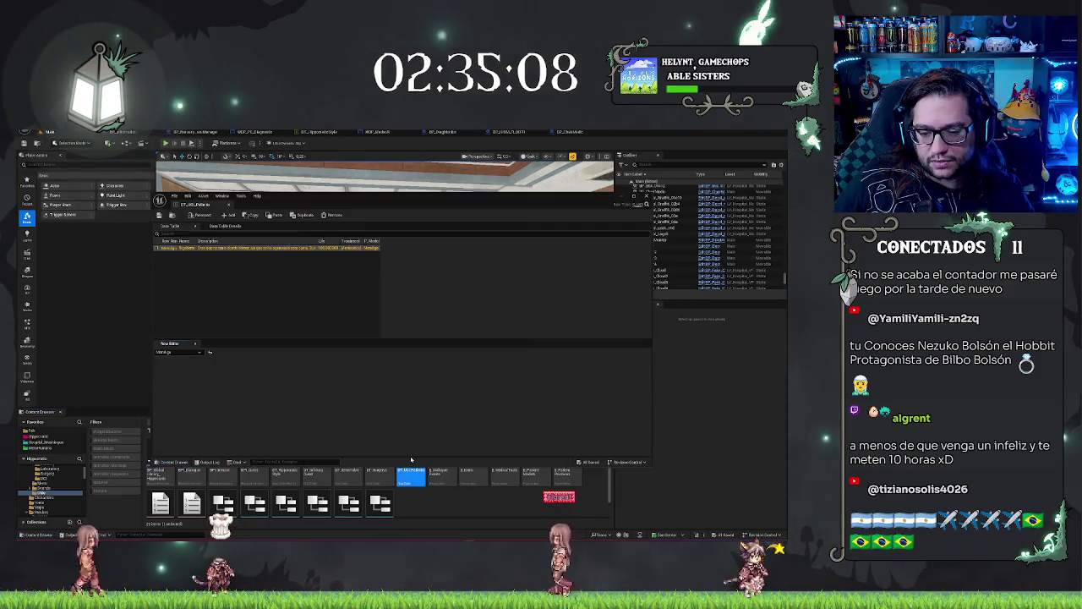
click(459, 409)
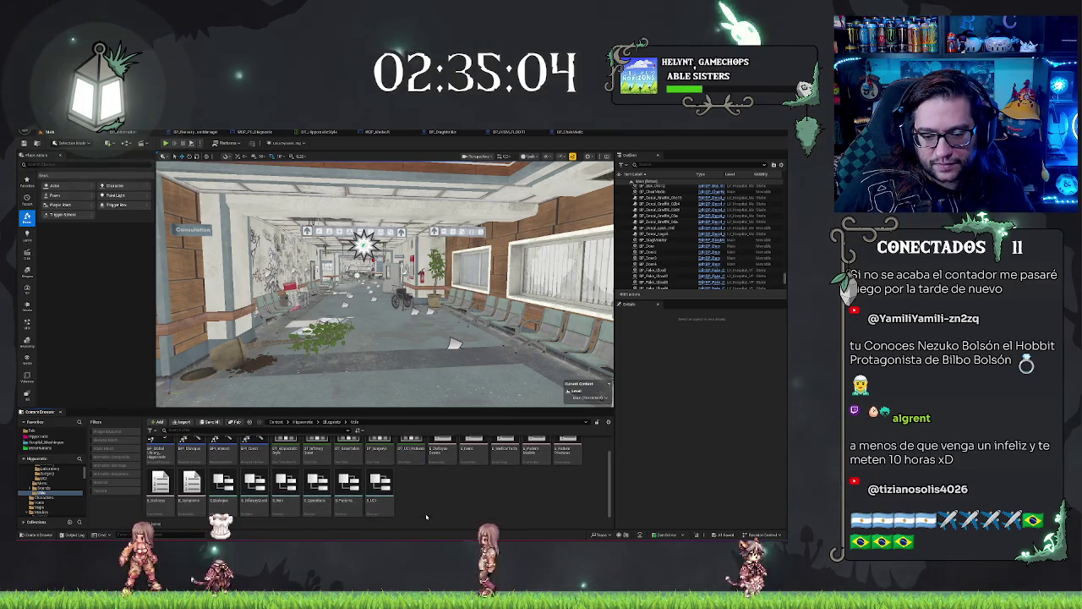
scroll(427, 517, down, 1)
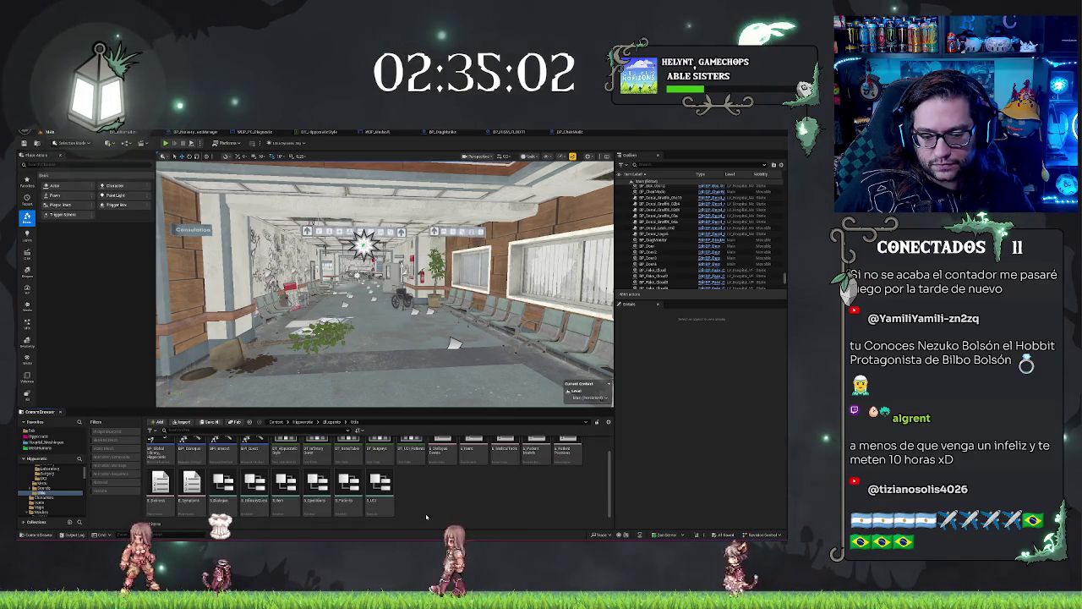
scroll(579, 456, up, 1)
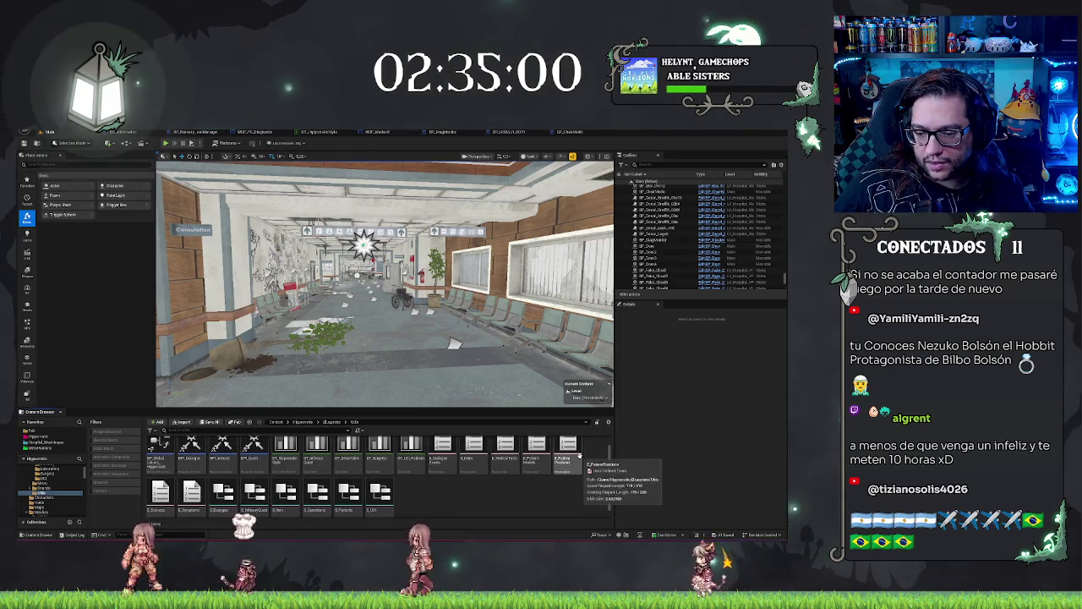
click(535, 453)
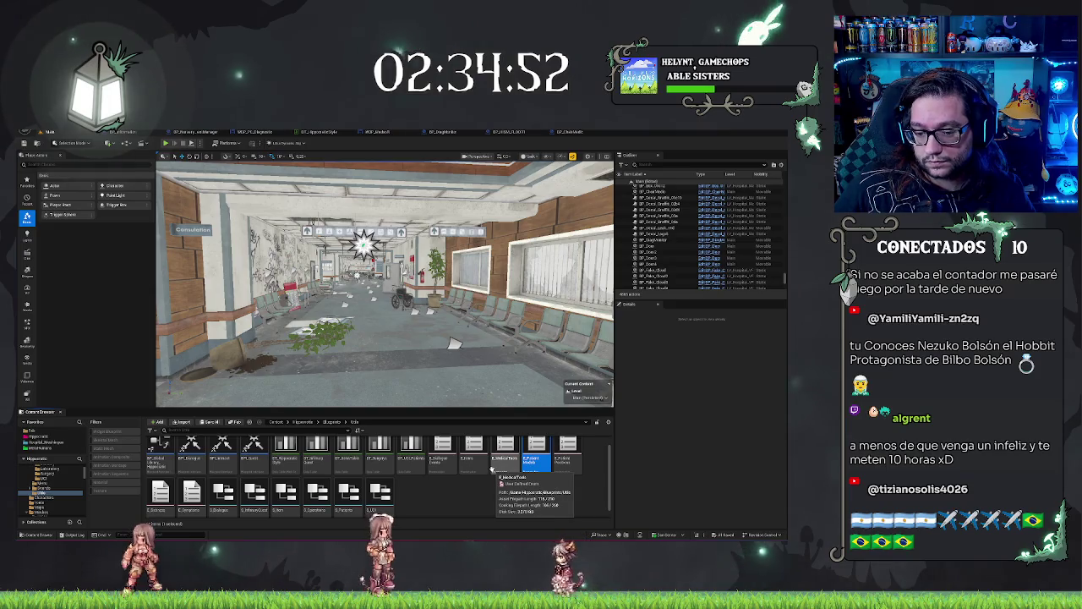
click(461, 503)
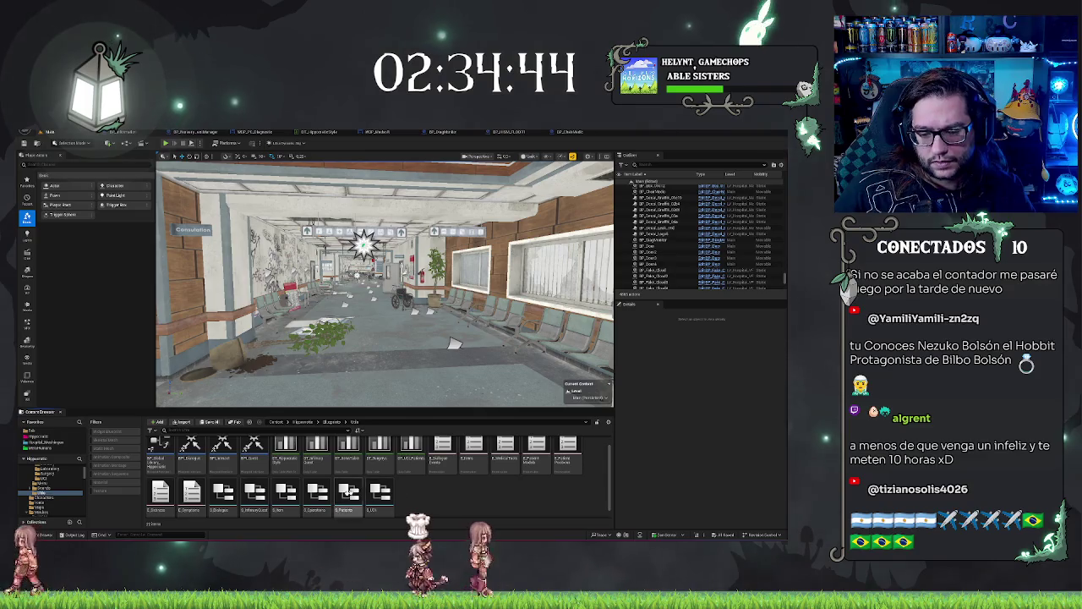
double_click(339, 496)
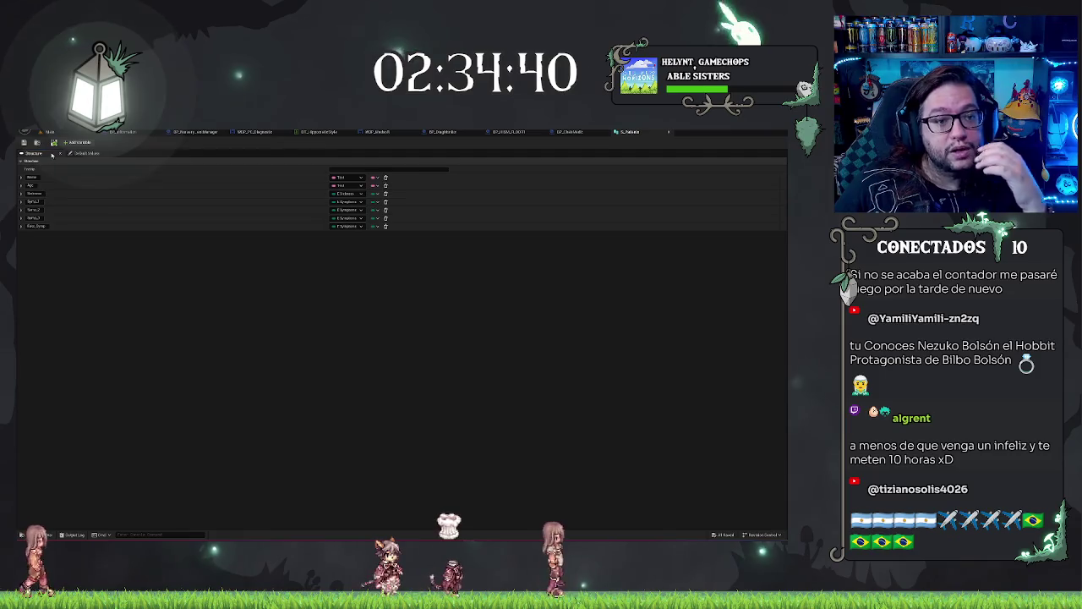
Step: Add a model field of type E_Patient Models to S_Patients, save, and return to the Main level
click(79, 142)
click(345, 234)
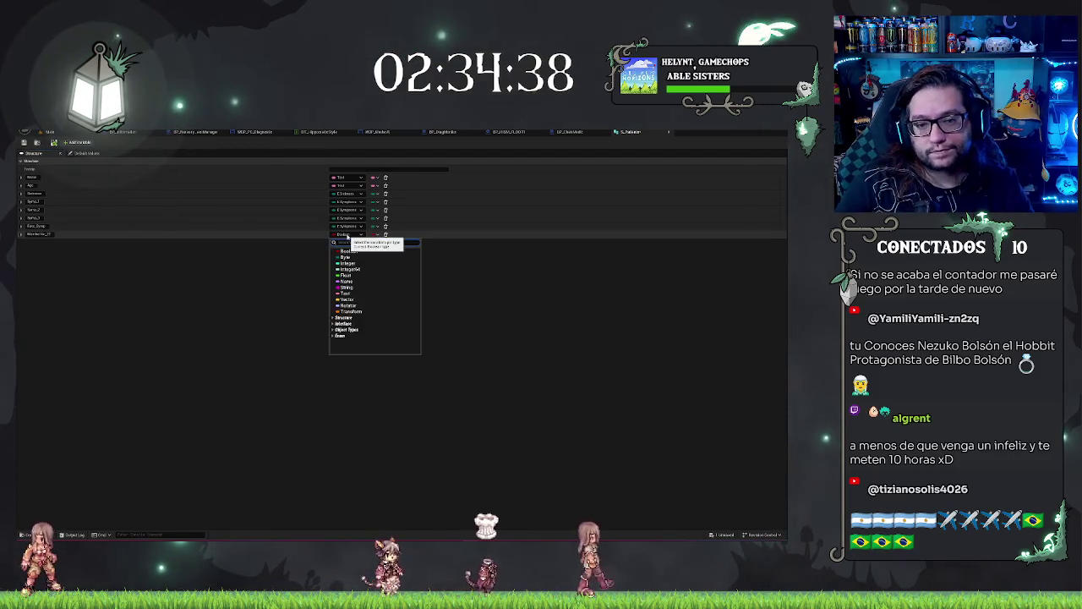
text(paciente)
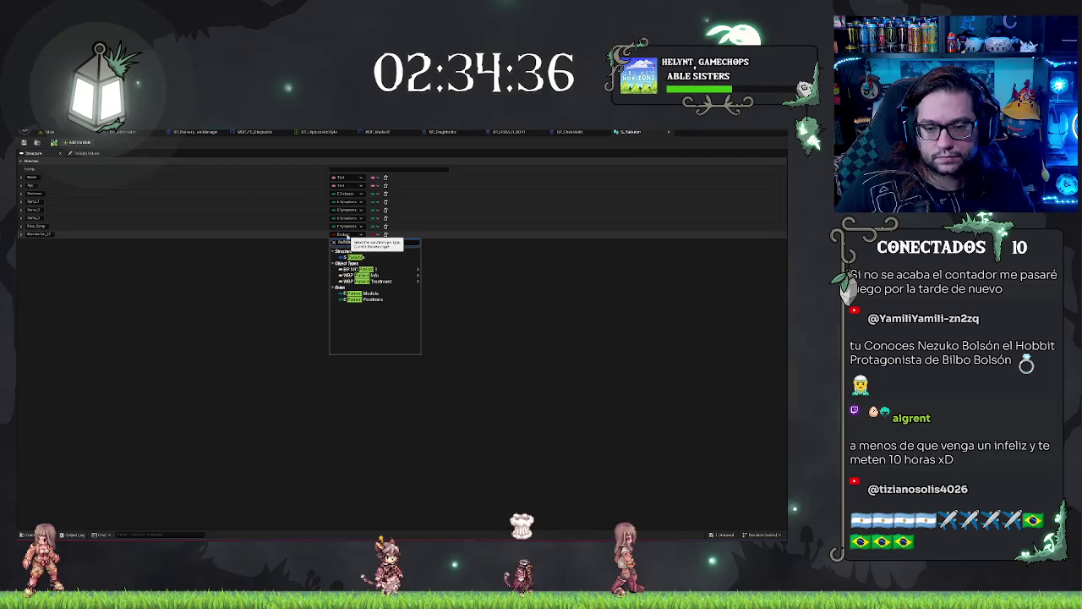
click(366, 296)
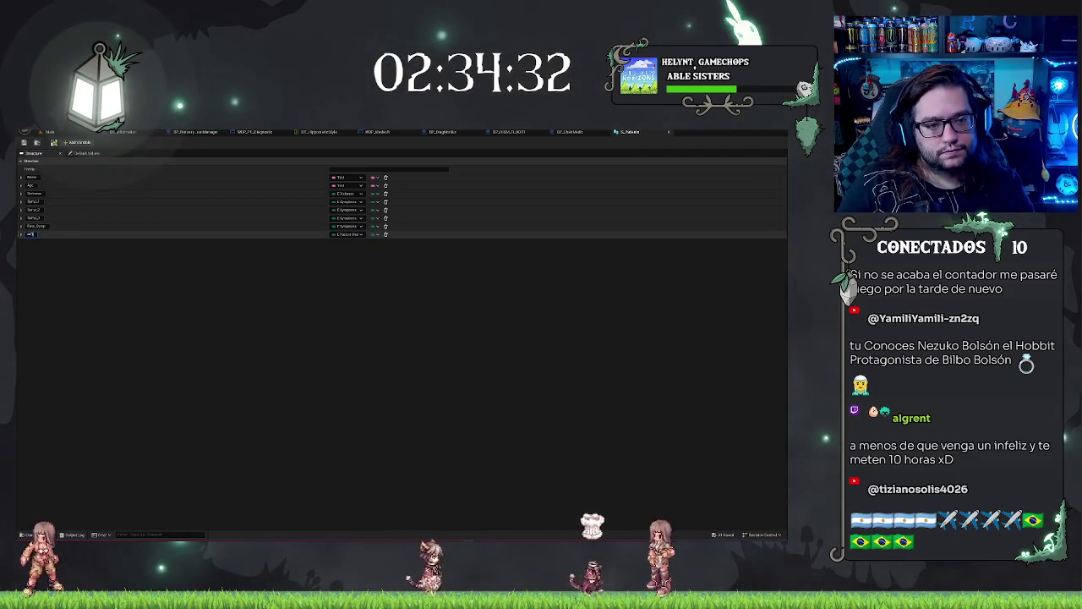
text(Pa)
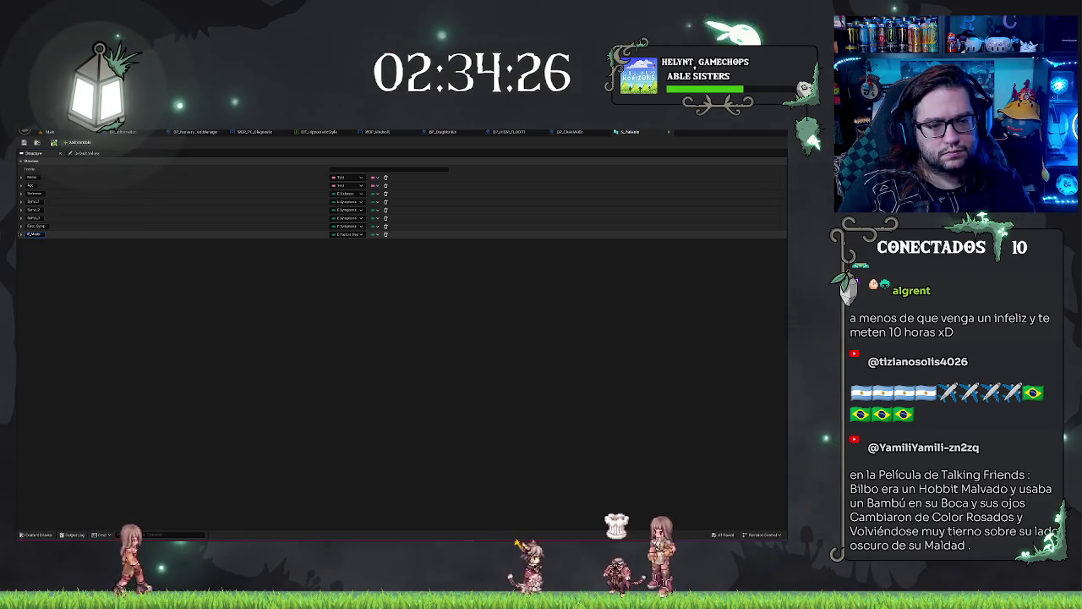
key(ctrl+s)
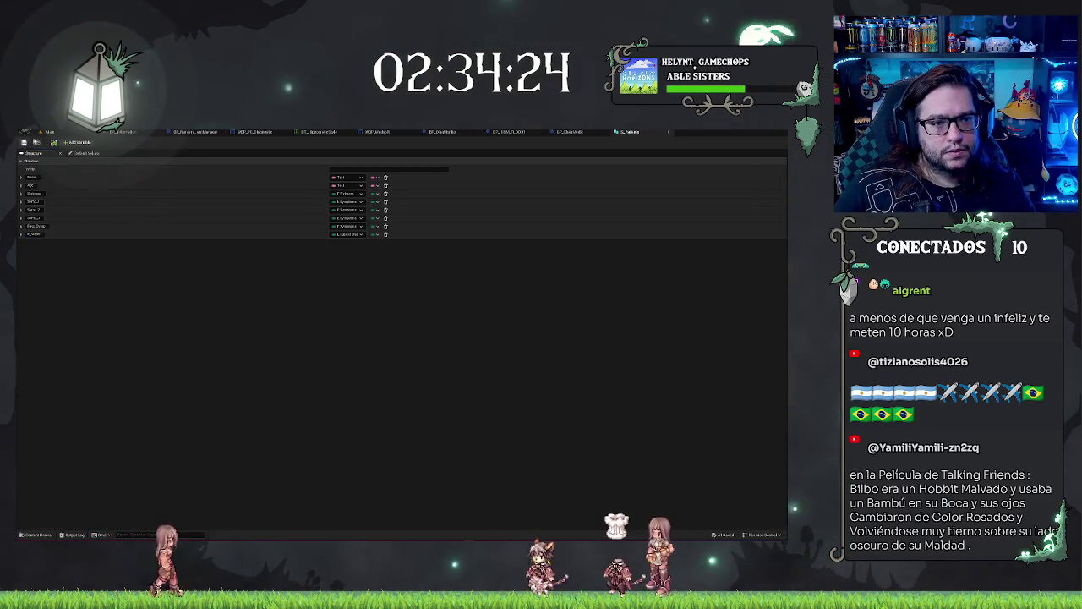
click(49, 132)
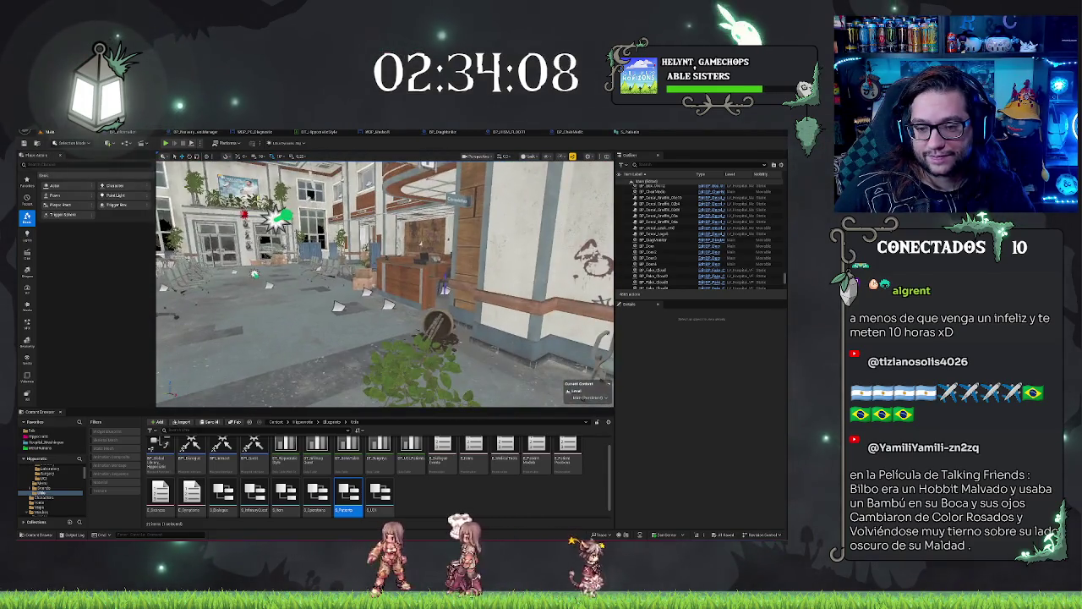
Step: Rotate the fallen bush near the waiting chairs upright and save the level
click(414, 363)
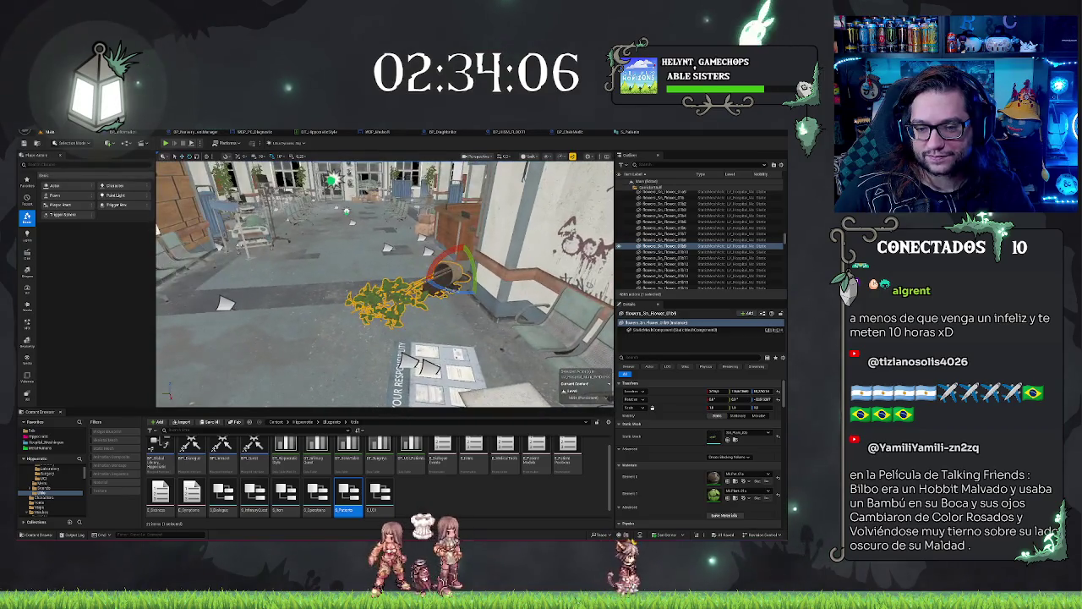
drag(473, 272, 478, 287)
key(Escape)
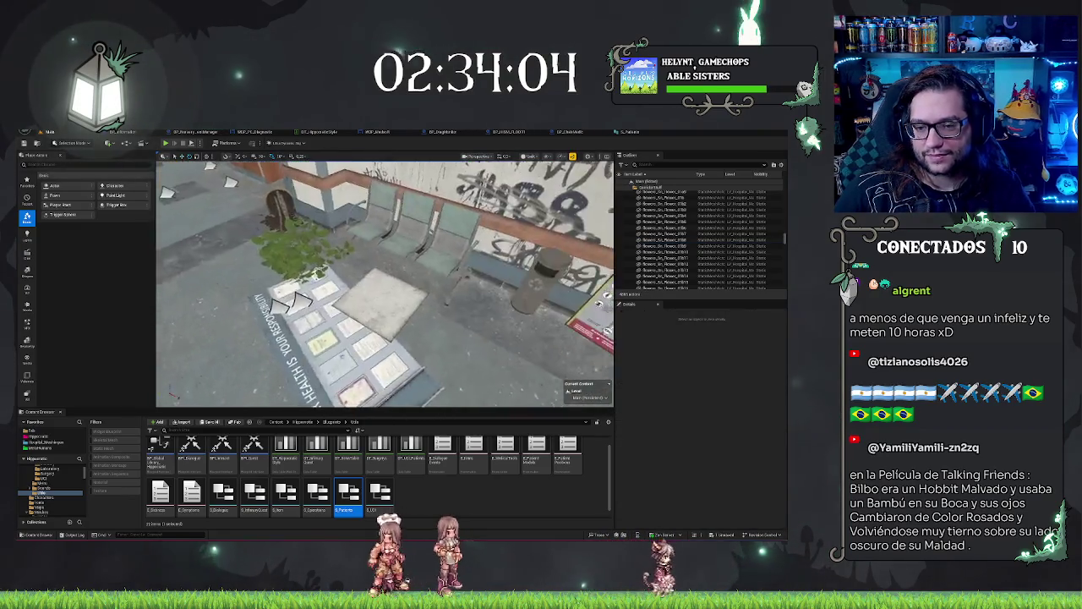
key(ctrl+s)
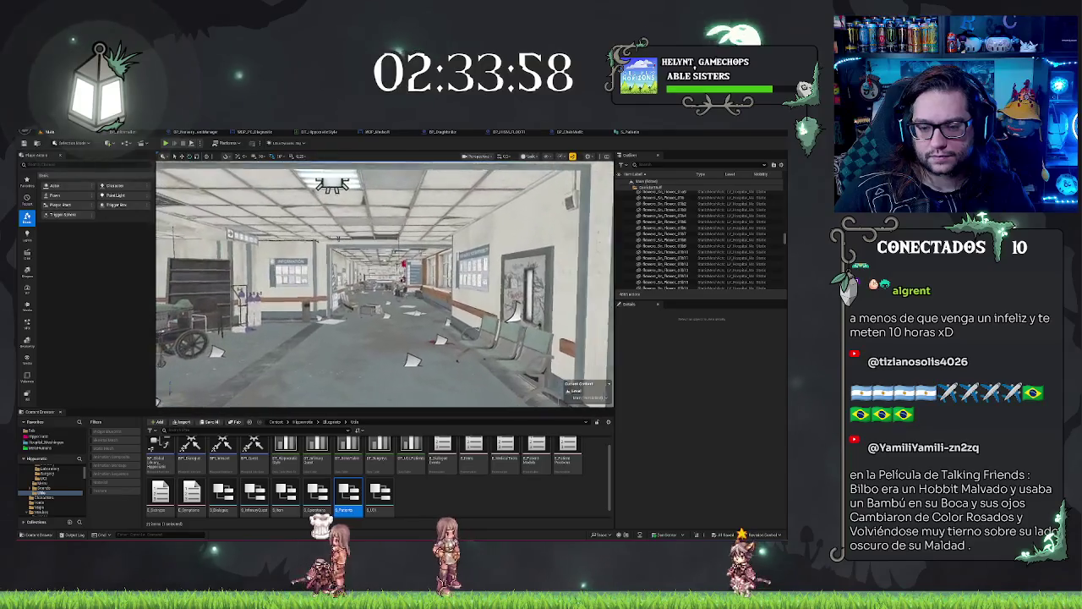
Step: Create a Data Table with the S_Patients row structure, name it DT_Patients, and open it
right_click(459, 497)
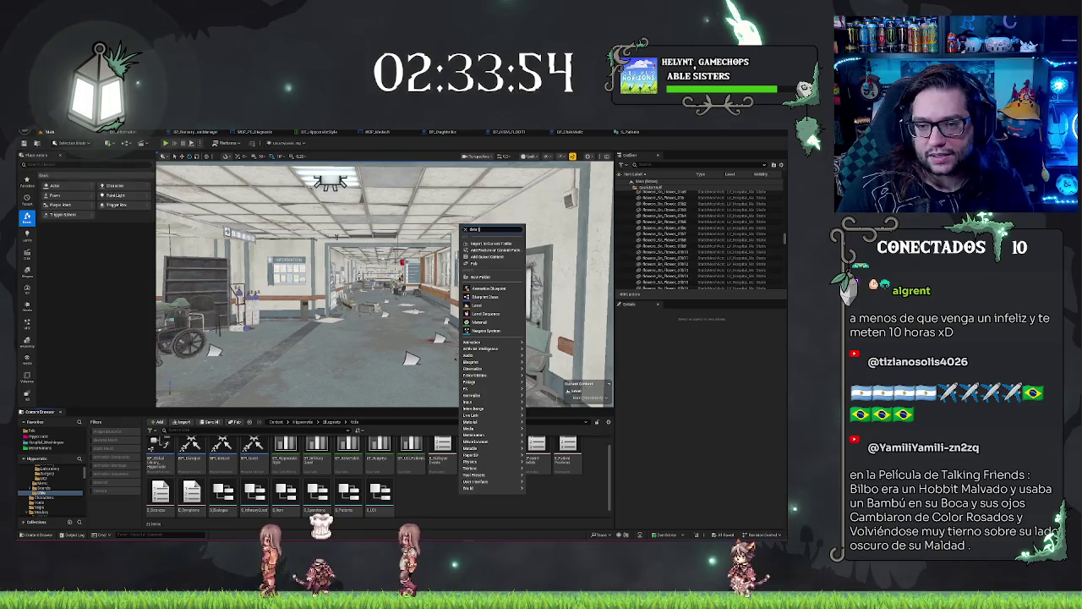
text( table)
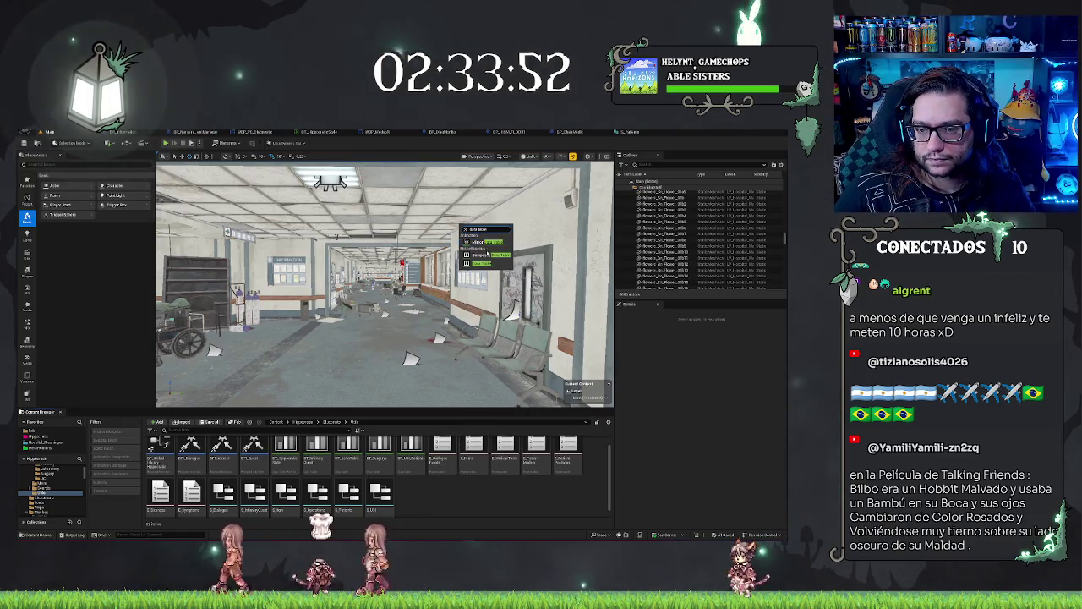
click(486, 254)
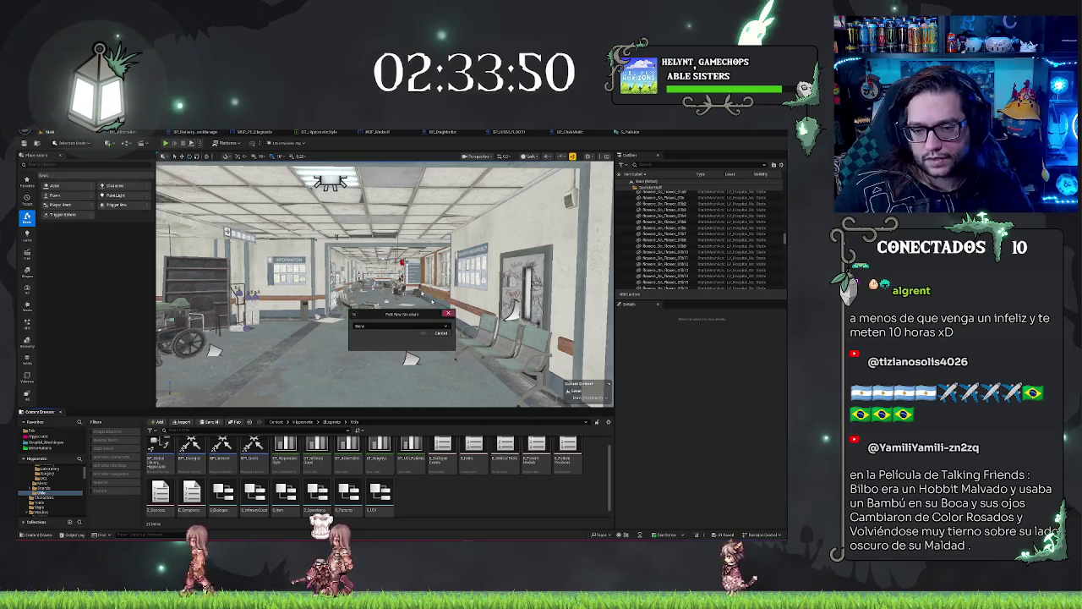
click(394, 326)
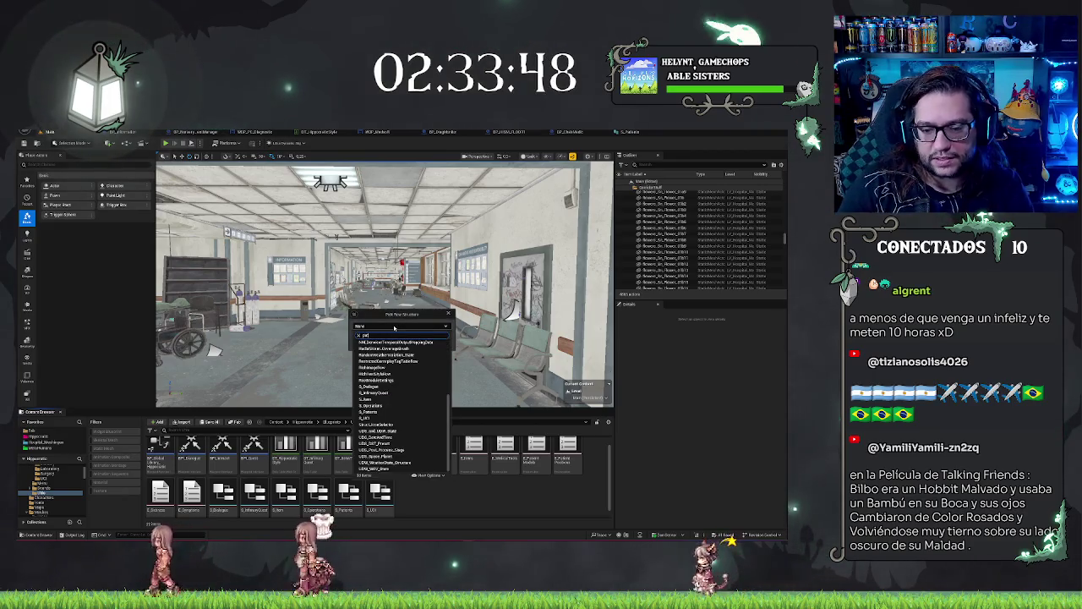
text(i)
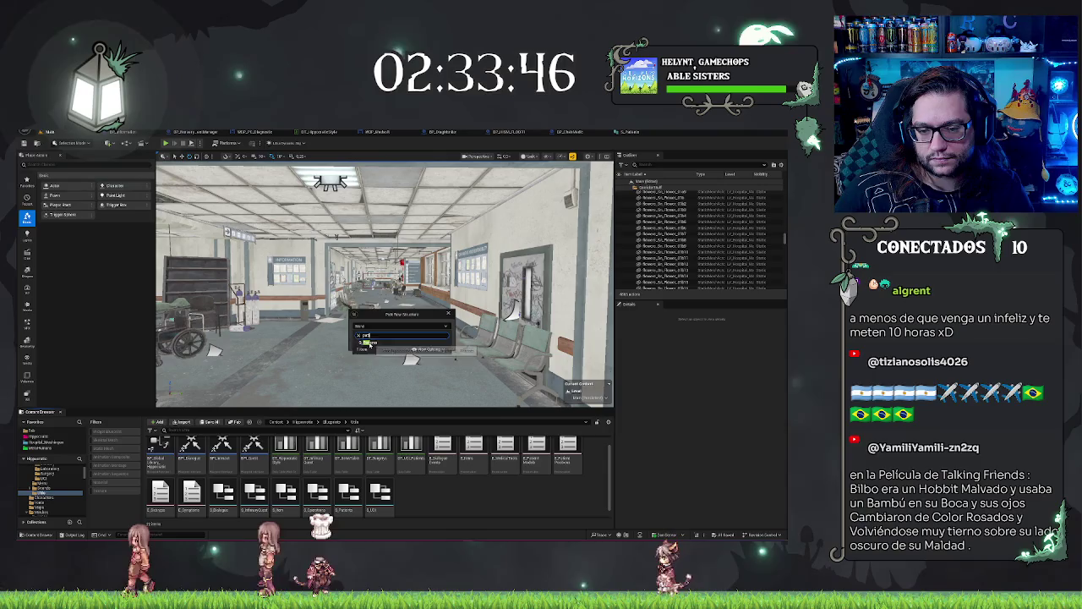
click(368, 342)
click(423, 333)
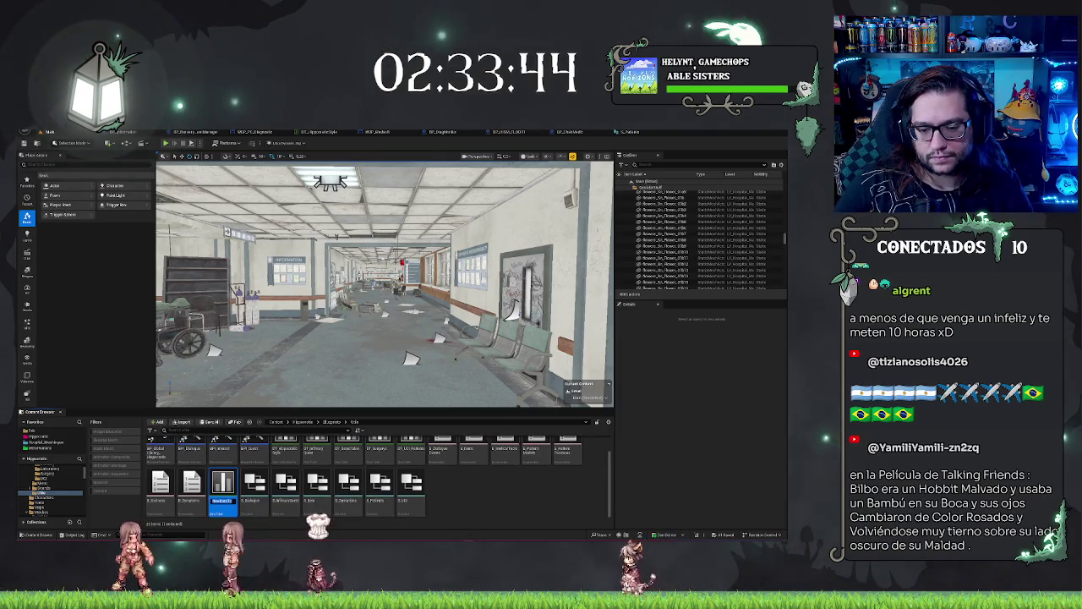
text(T_Pickeat)
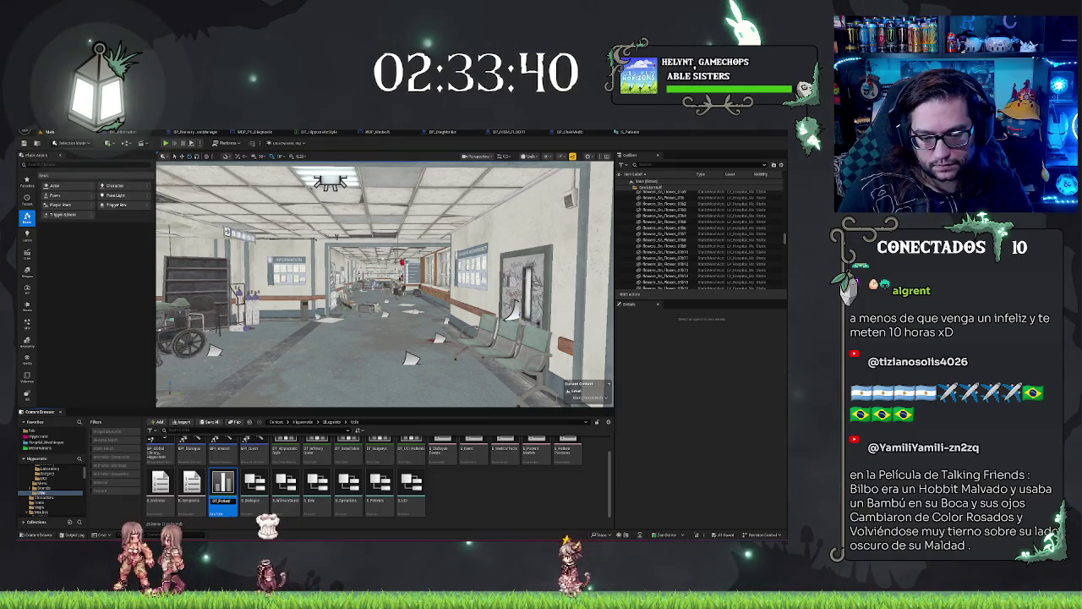
key(Return)
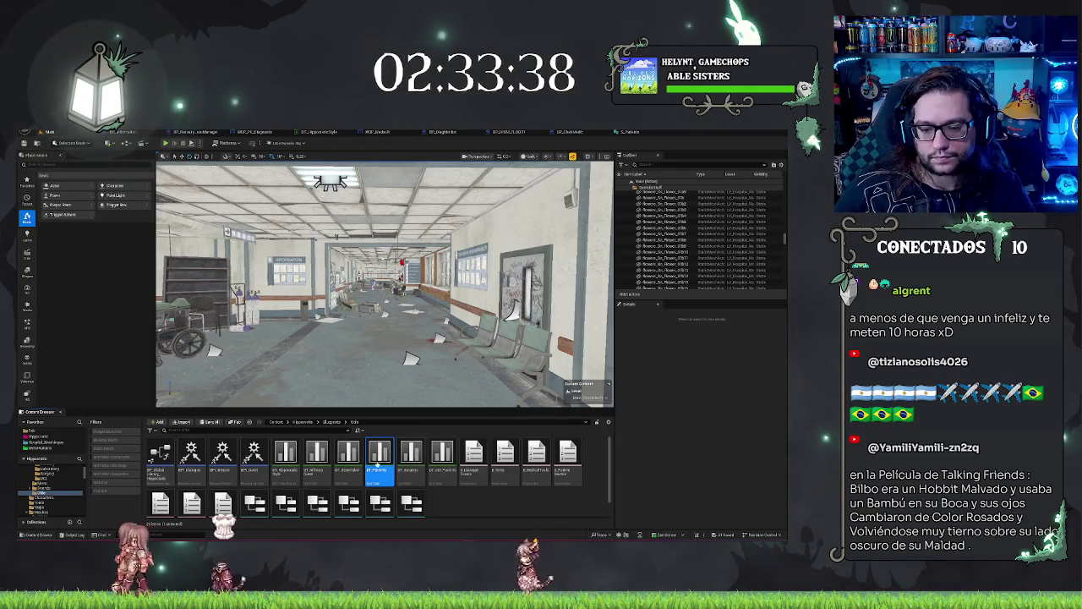
double_click(383, 469)
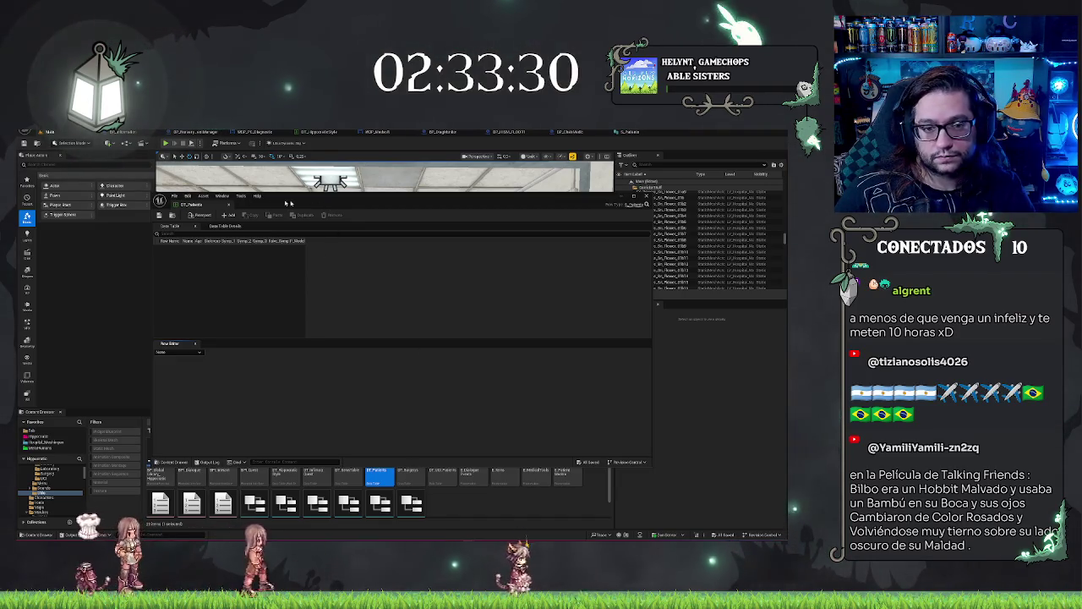
Step: Add the first row to DT_Patients and name it Paciente_1
drag(302, 203, 315, 200)
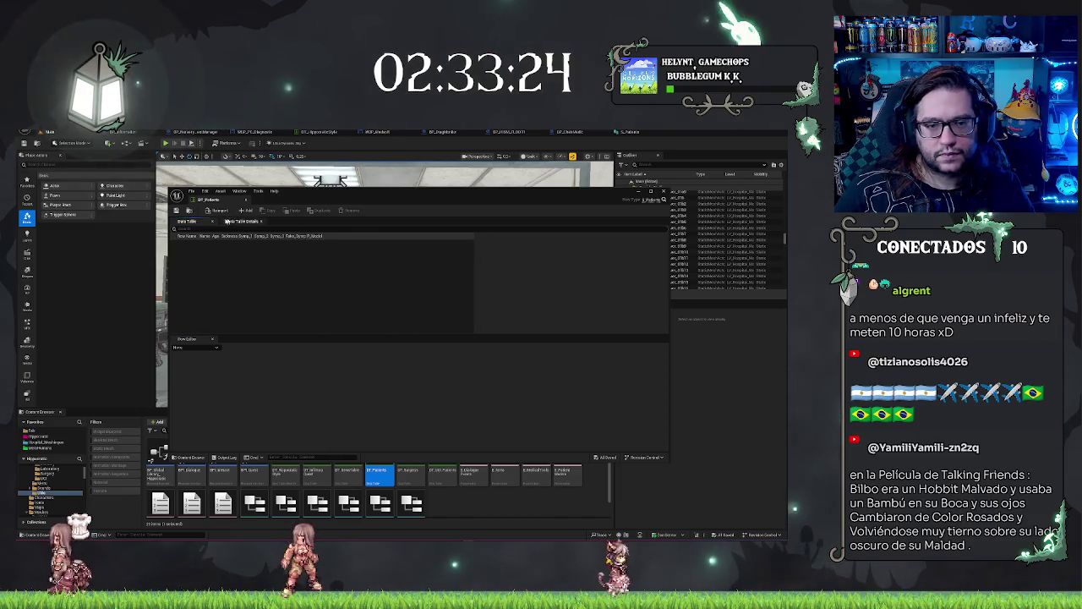
click(244, 209)
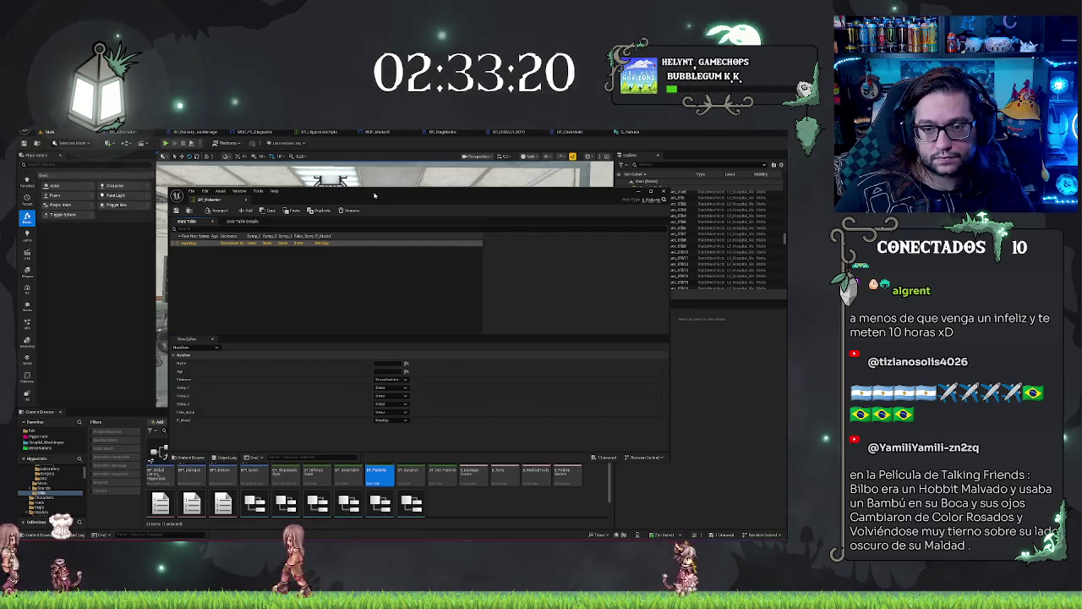
drag(375, 195, 401, 194)
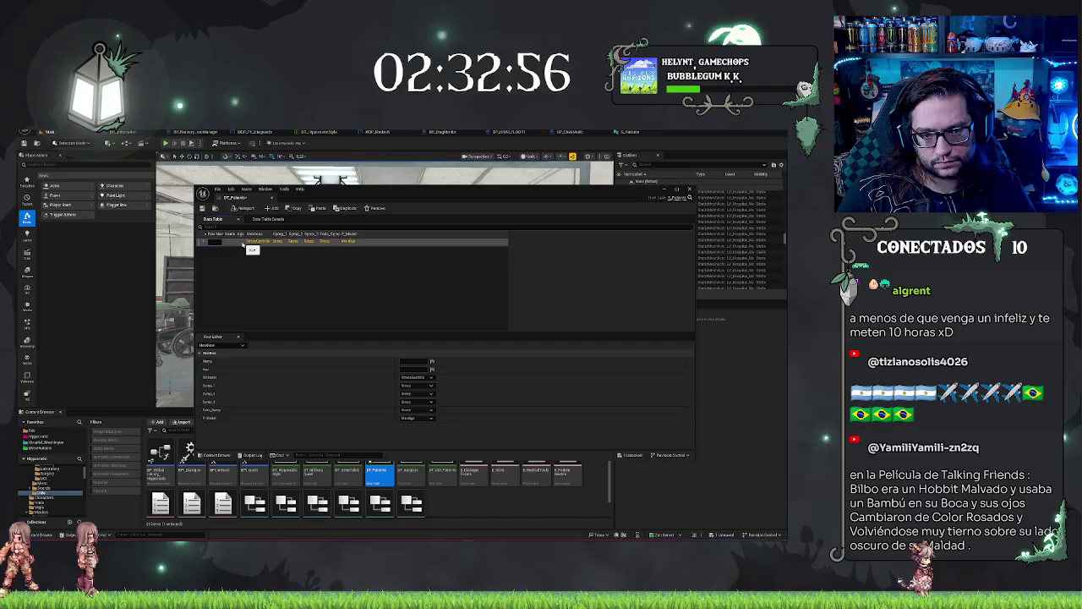
text(ient)
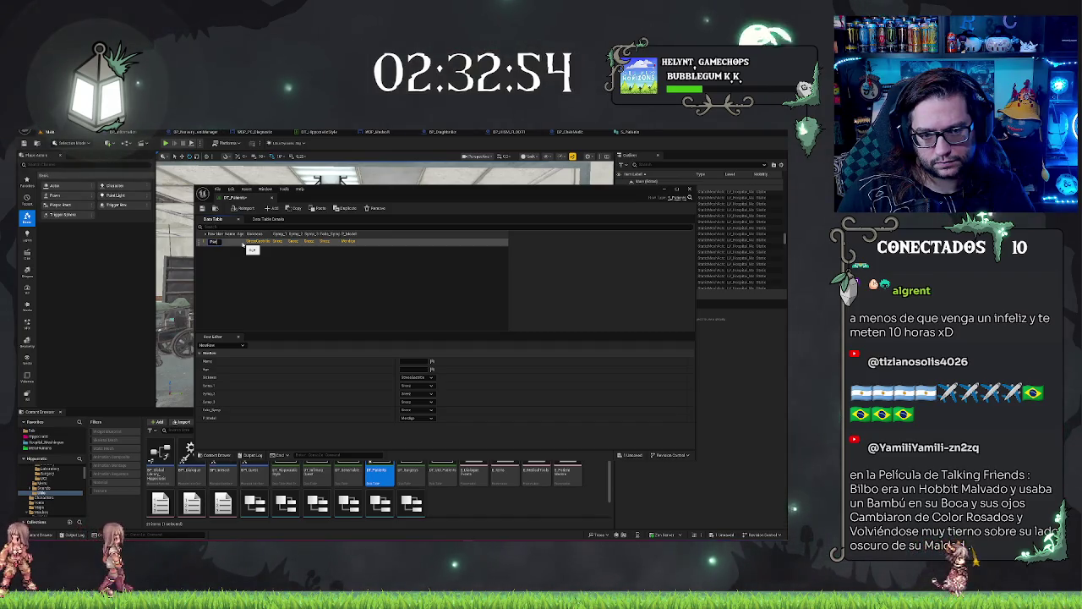
key(Return)
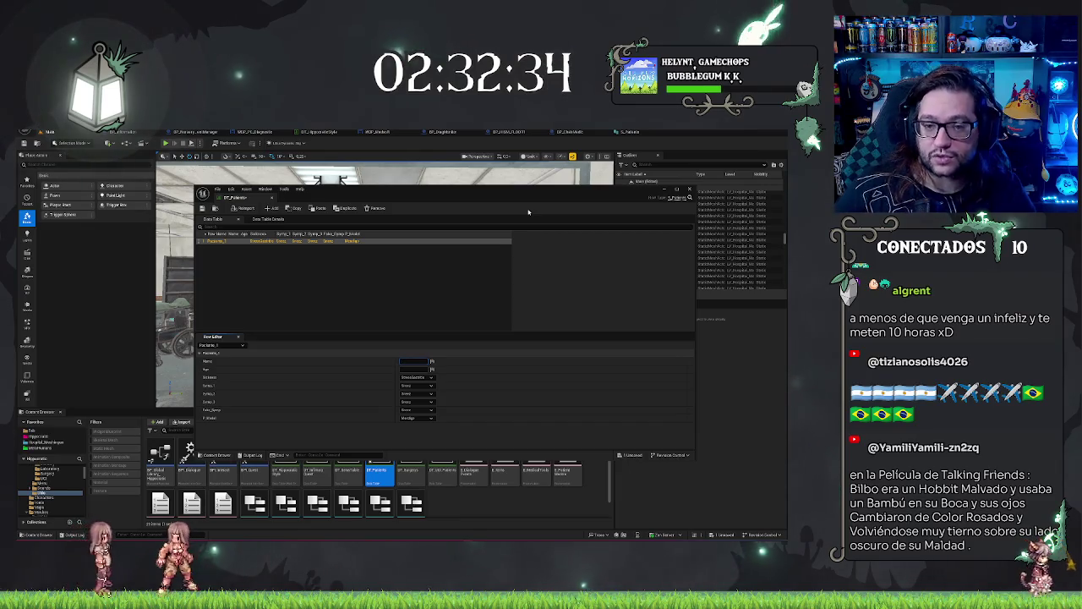
click(464, 304)
Step: Inspect Paciente_1's Sickness options, keeping StressGastritis, then bring up the S_Patient structure editor
click(243, 241)
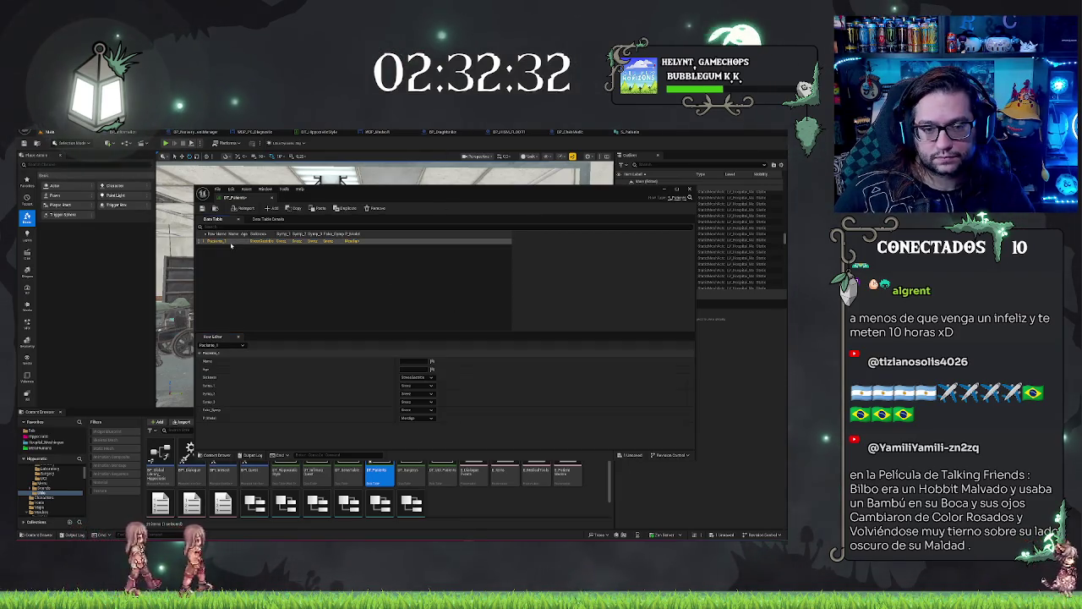
click(415, 377)
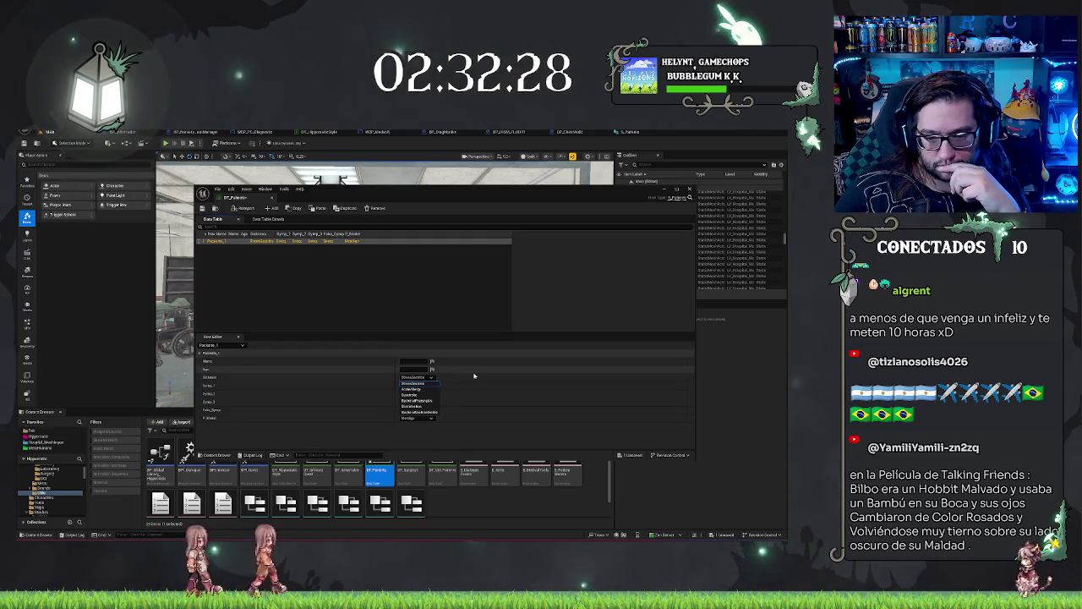
click(415, 384)
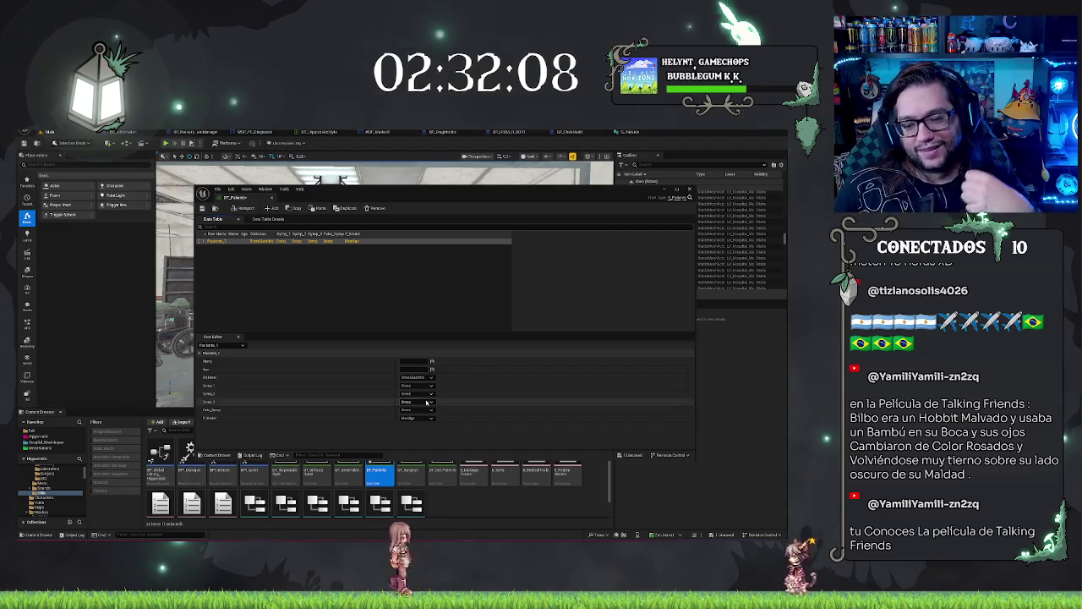
click(401, 298)
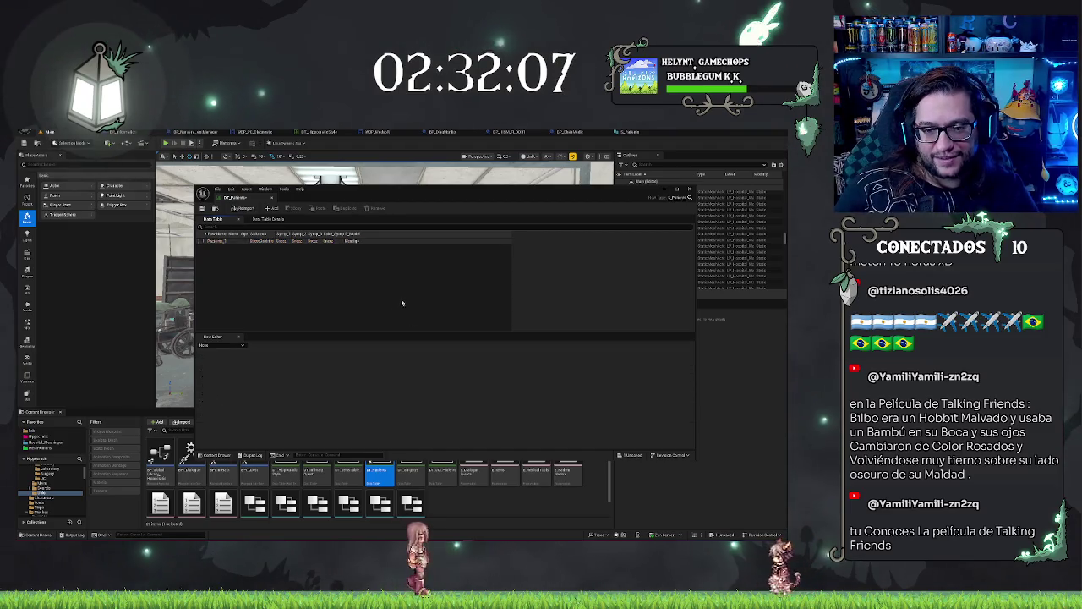
click(219, 242)
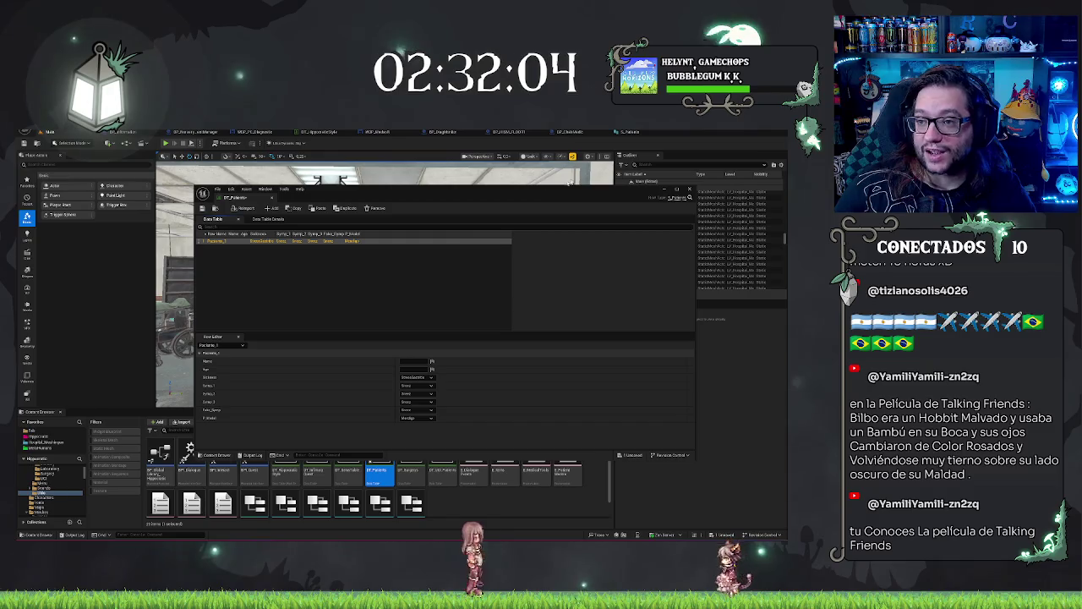
click(630, 131)
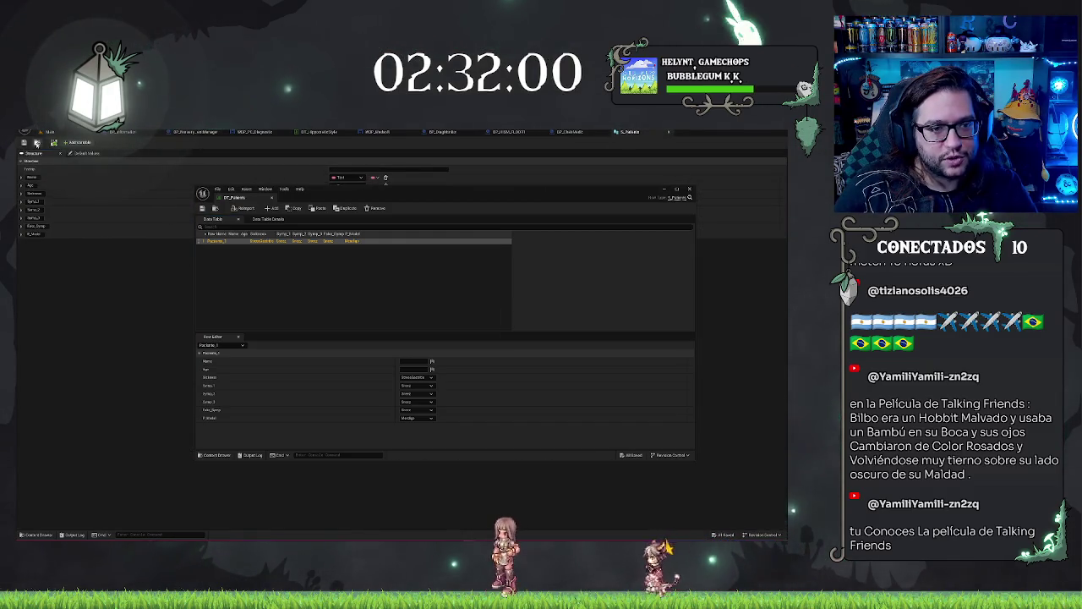
Step: Add a new field to S_Patient and move it into third position
click(81, 144)
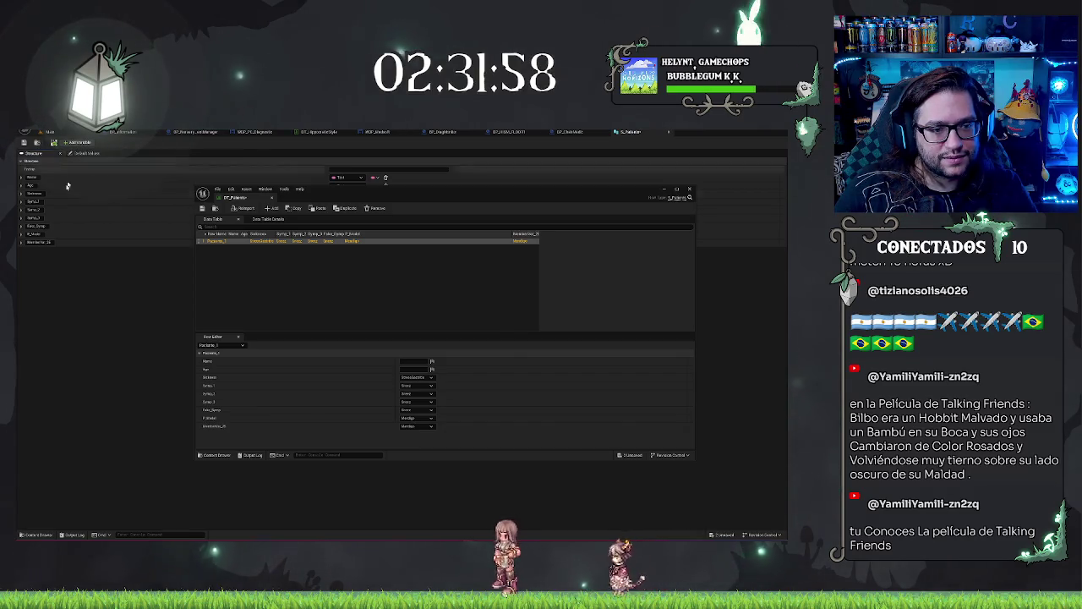
drag(17, 241, 20, 193)
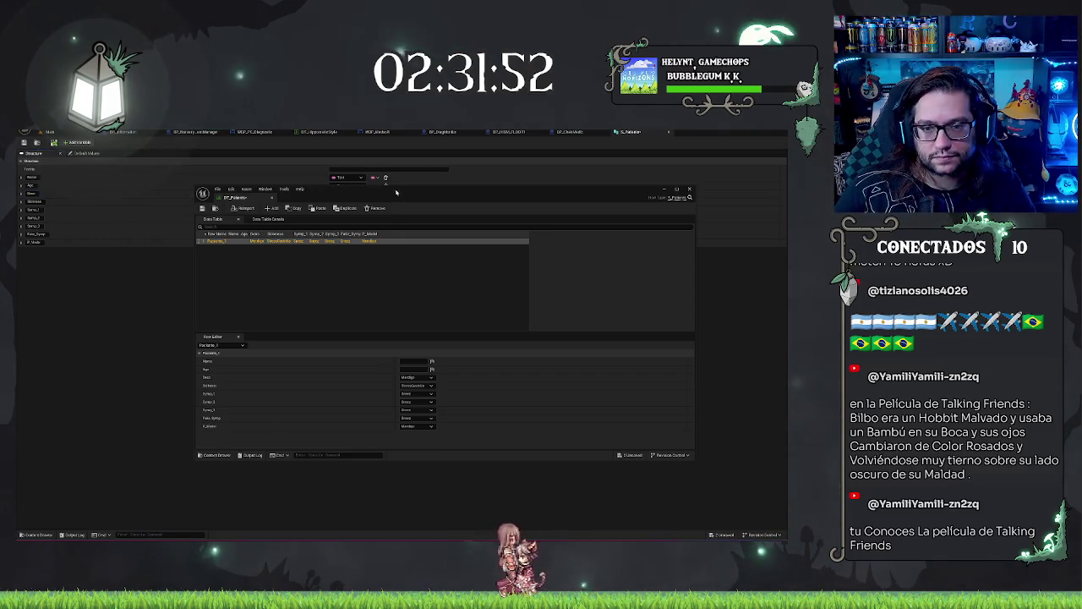
drag(396, 192, 355, 274)
click(349, 194)
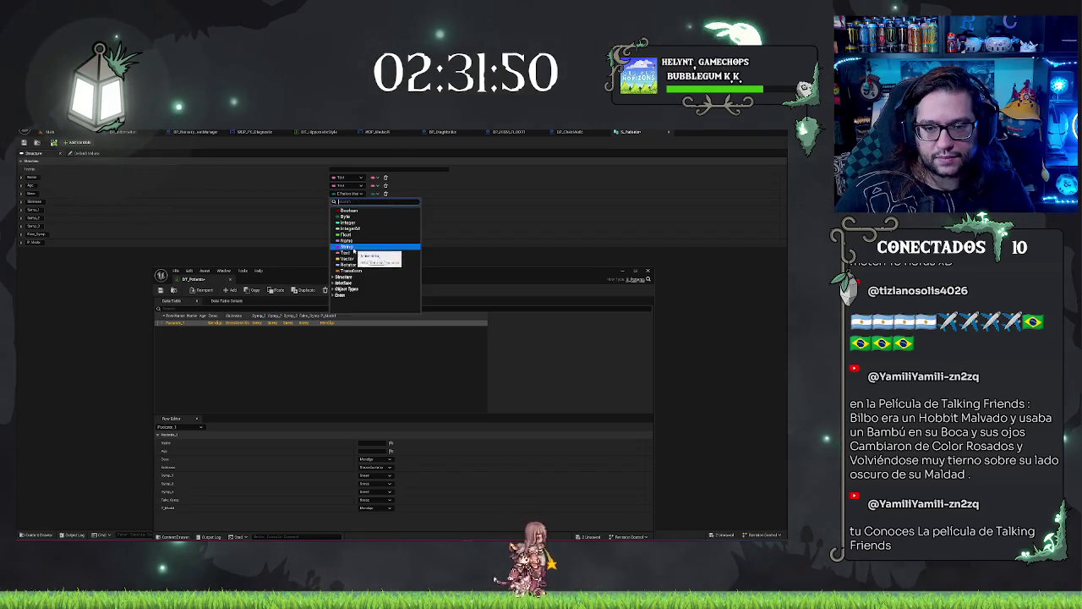
key(Escape)
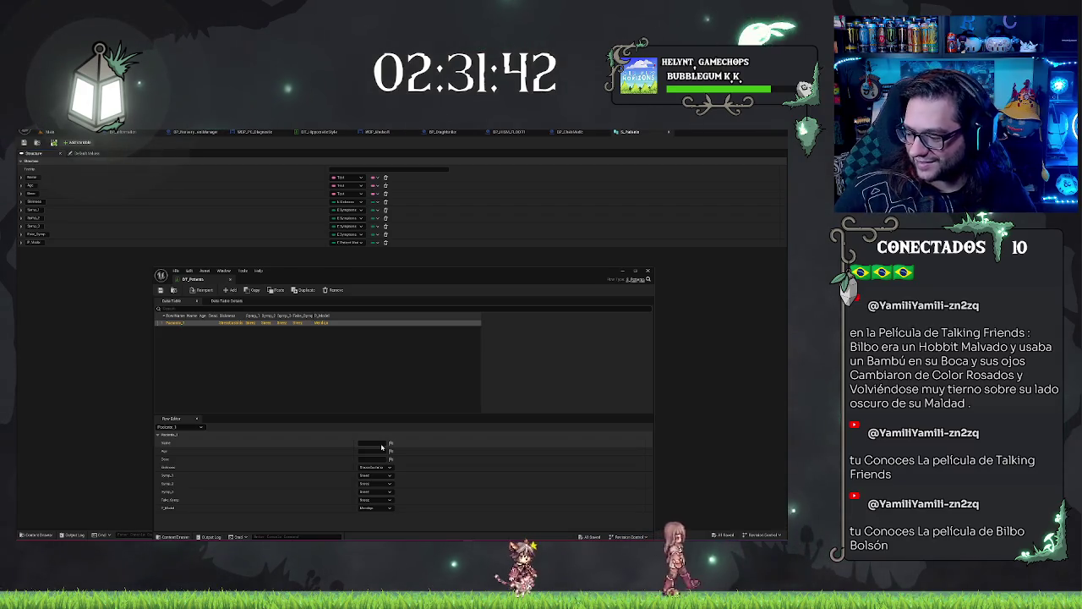
Step: Enlarge the DT_Patients window and shift it slightly up and right
drag(338, 275, 342, 259)
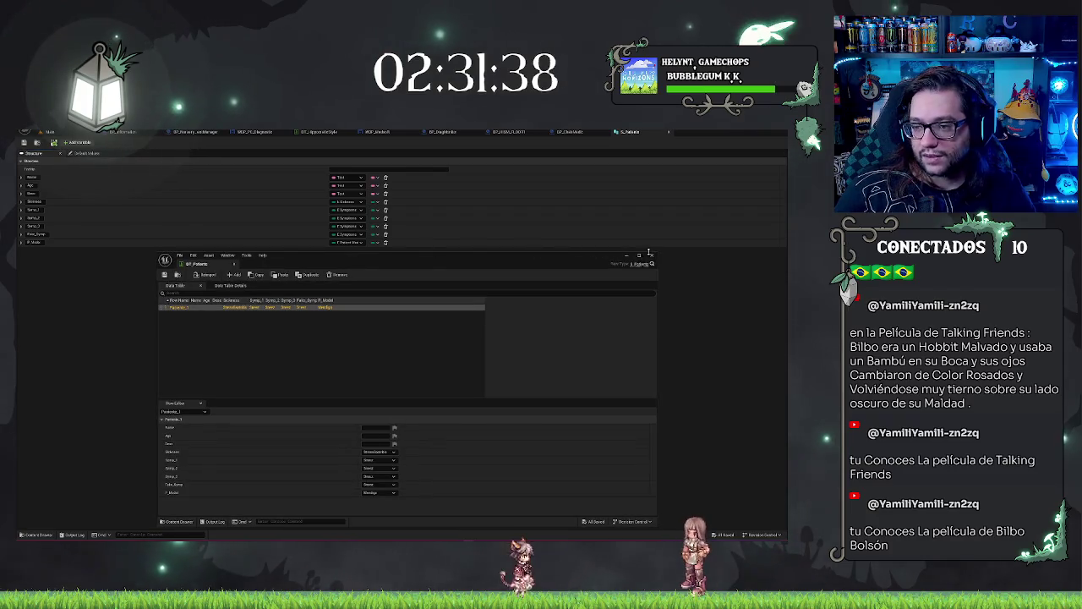
drag(656, 252, 676, 220)
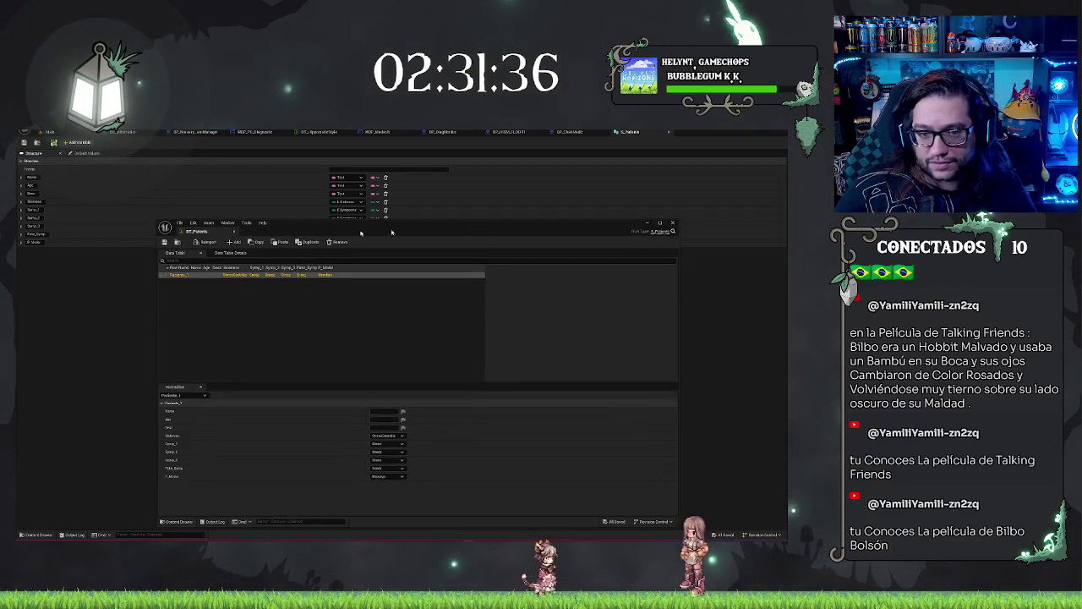
drag(292, 227, 306, 210)
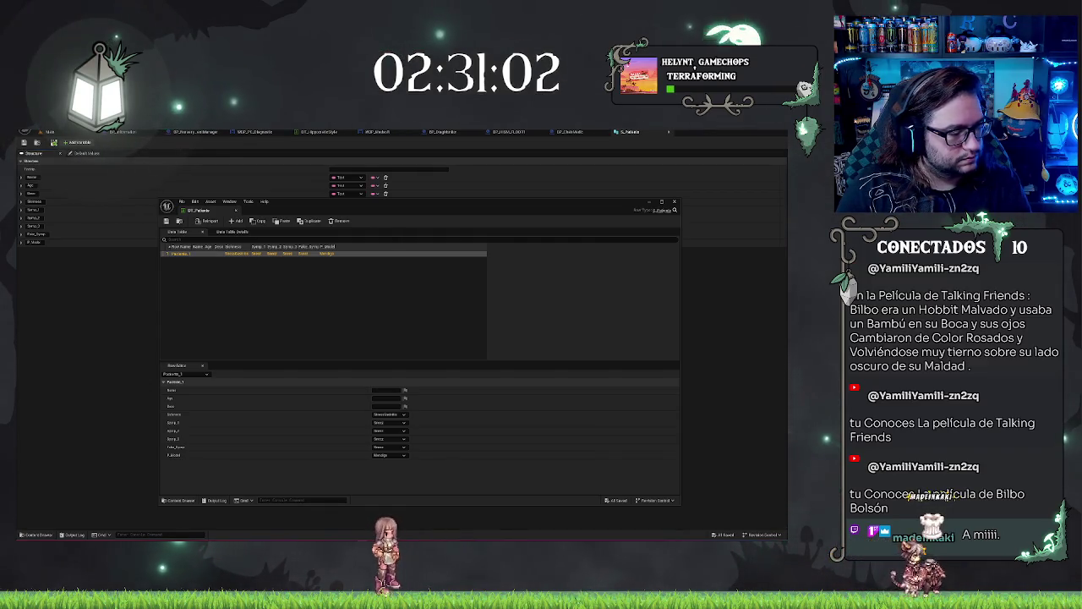
Step: Give the Paciente_1 row a patient name and an Age of 20
click(274, 314)
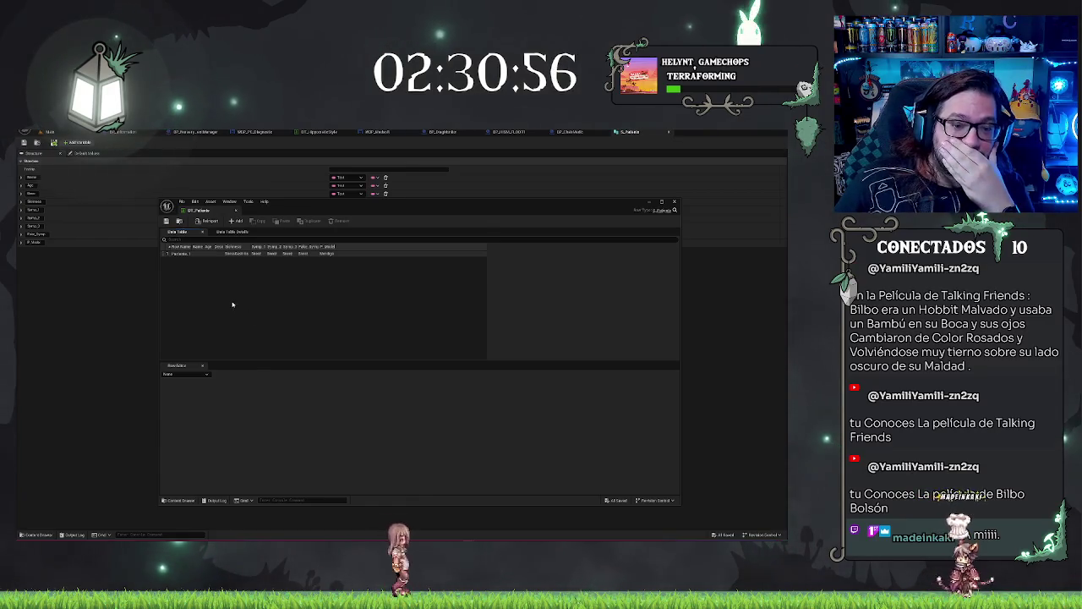
click(211, 253)
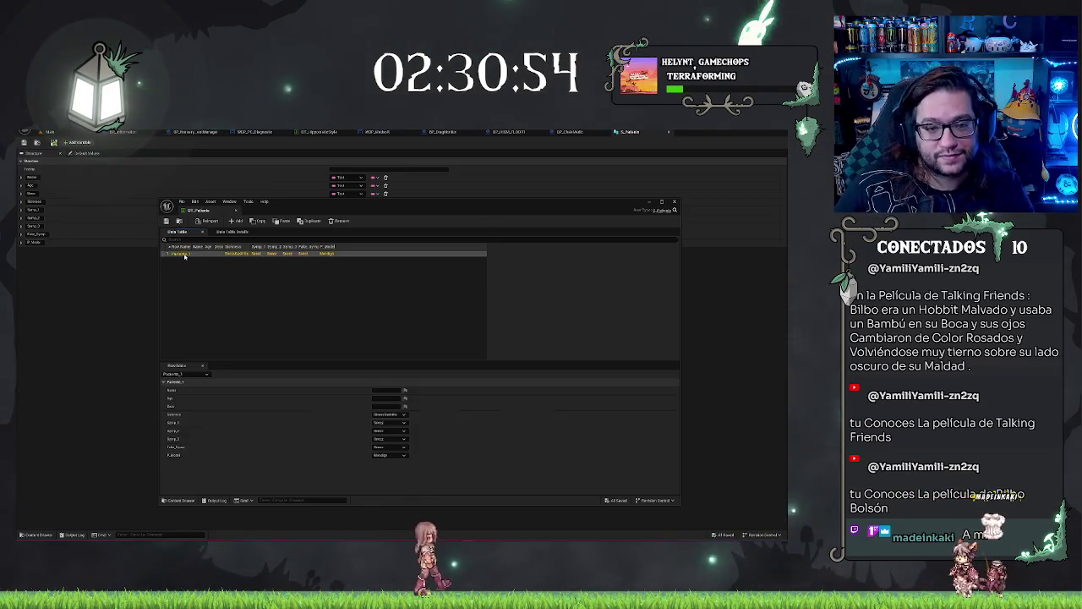
click(386, 390)
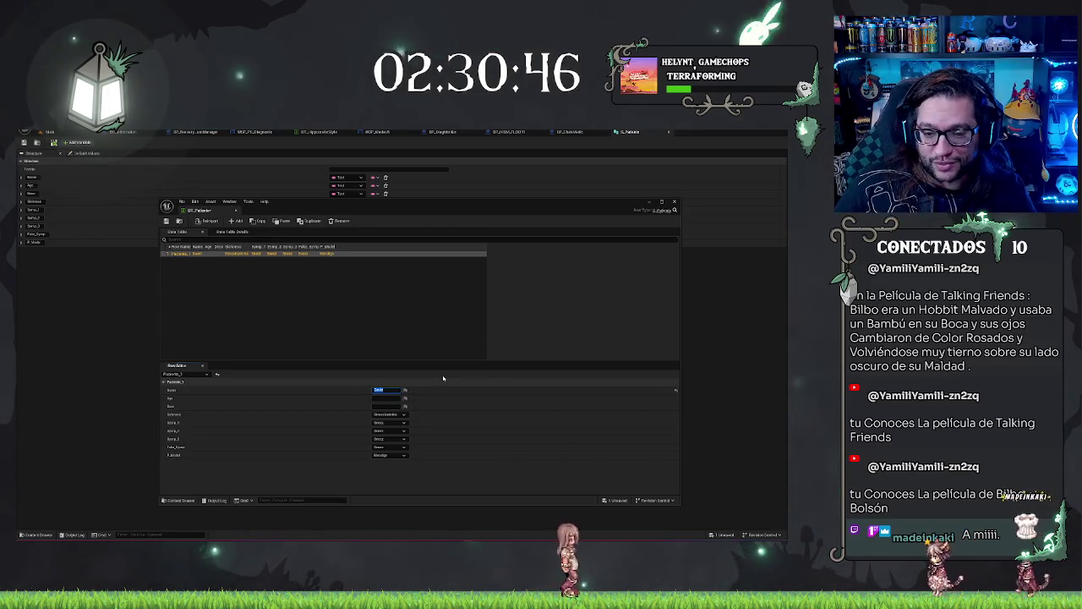
key(Tab)
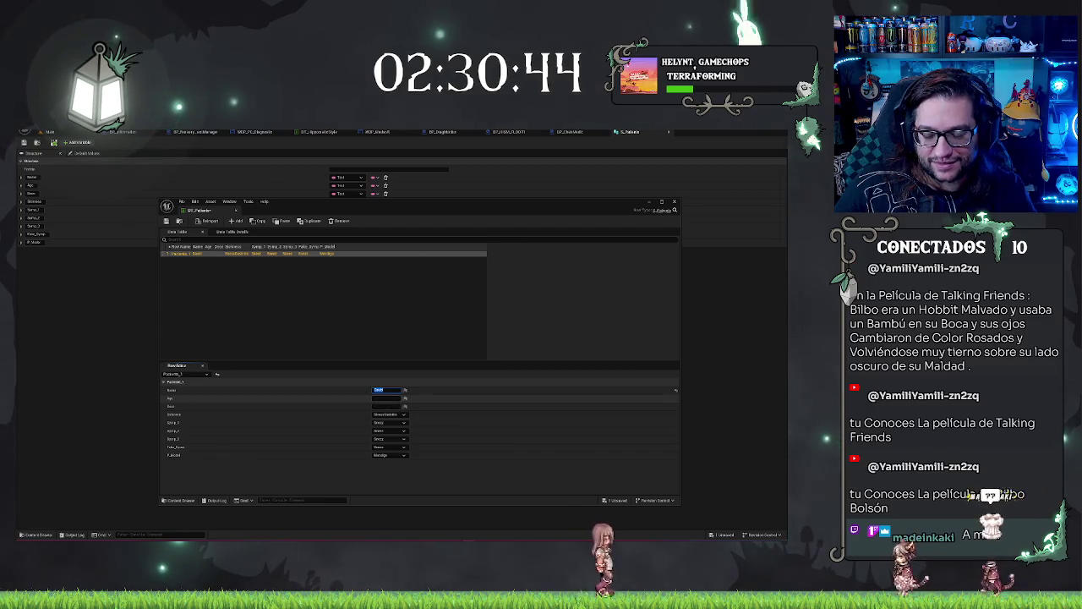
text(20)
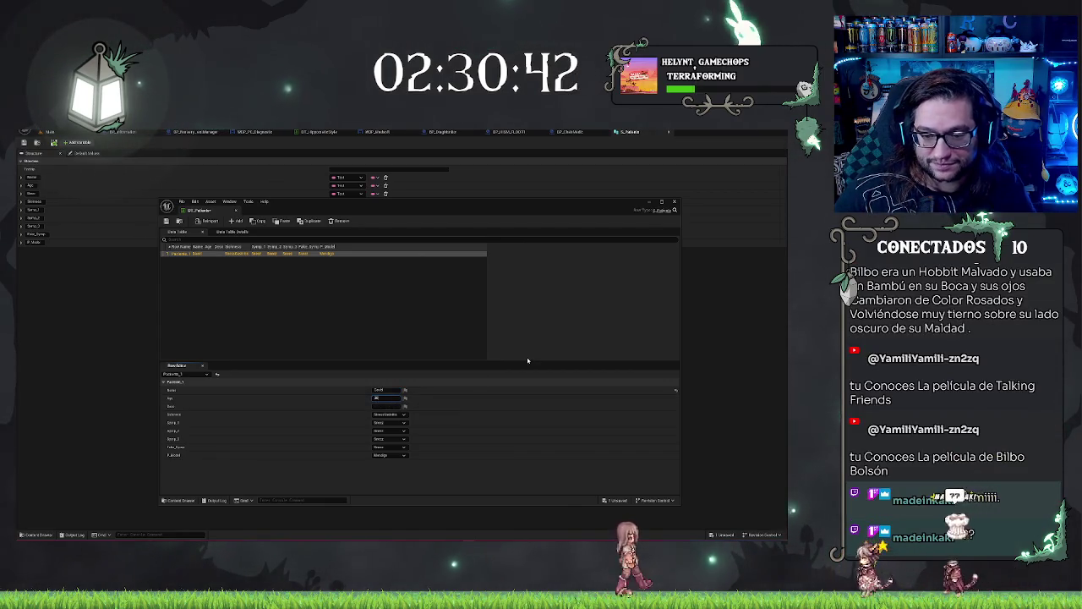
Step: Type 'No extremos sin borde' into Desc, then clear it again
key(Tab)
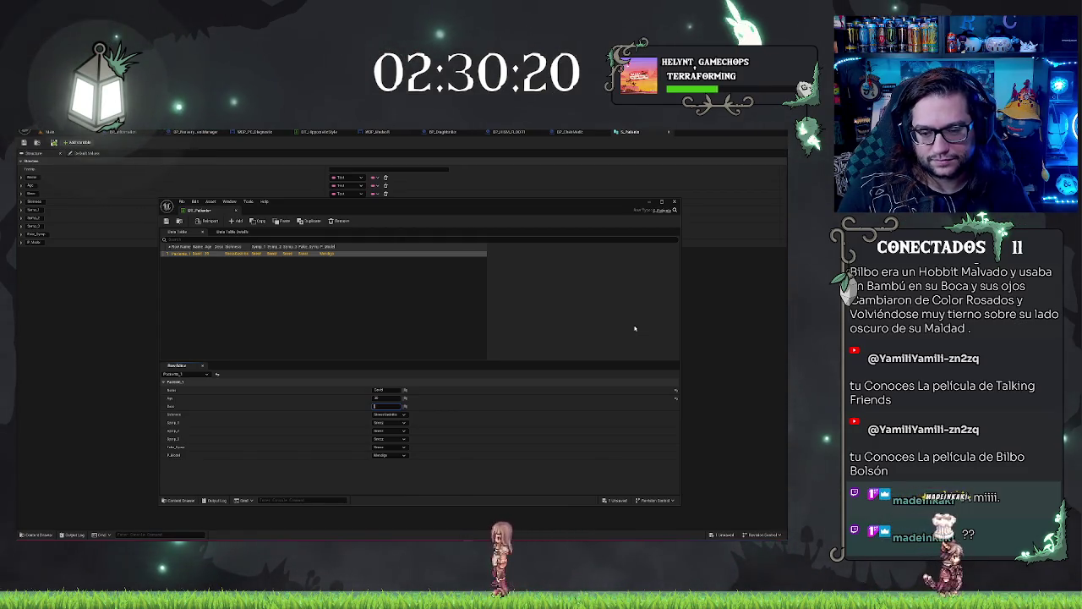
text(No extremo)
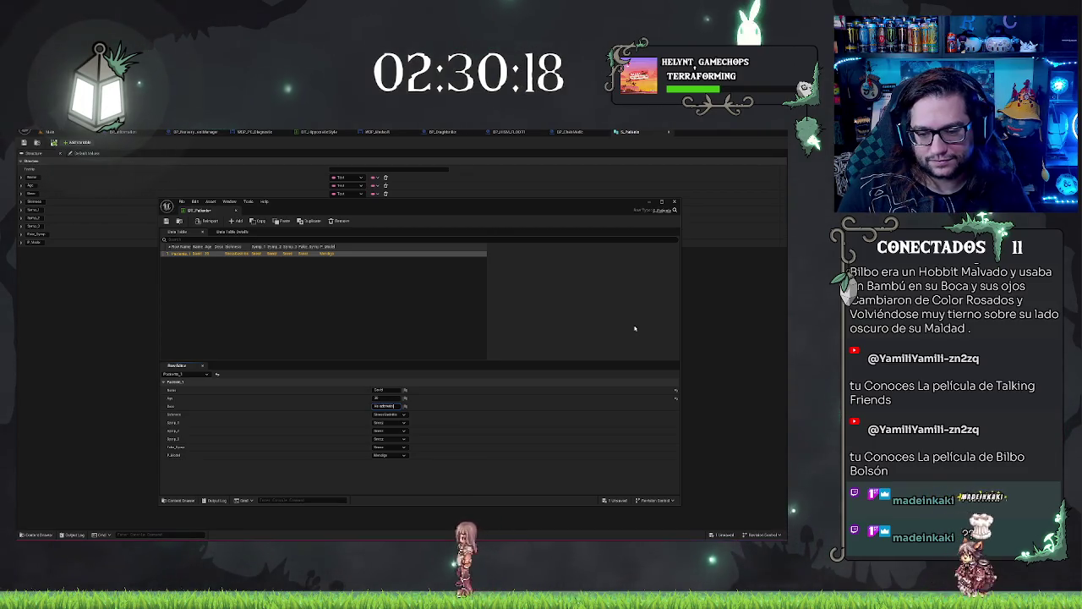
text(s)
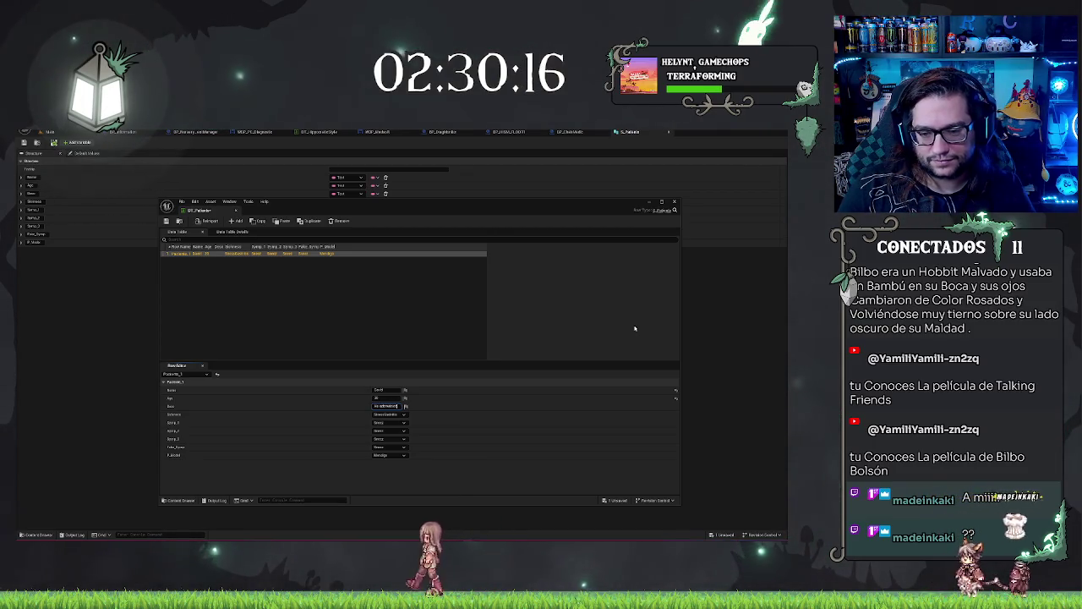
text( sin bord)
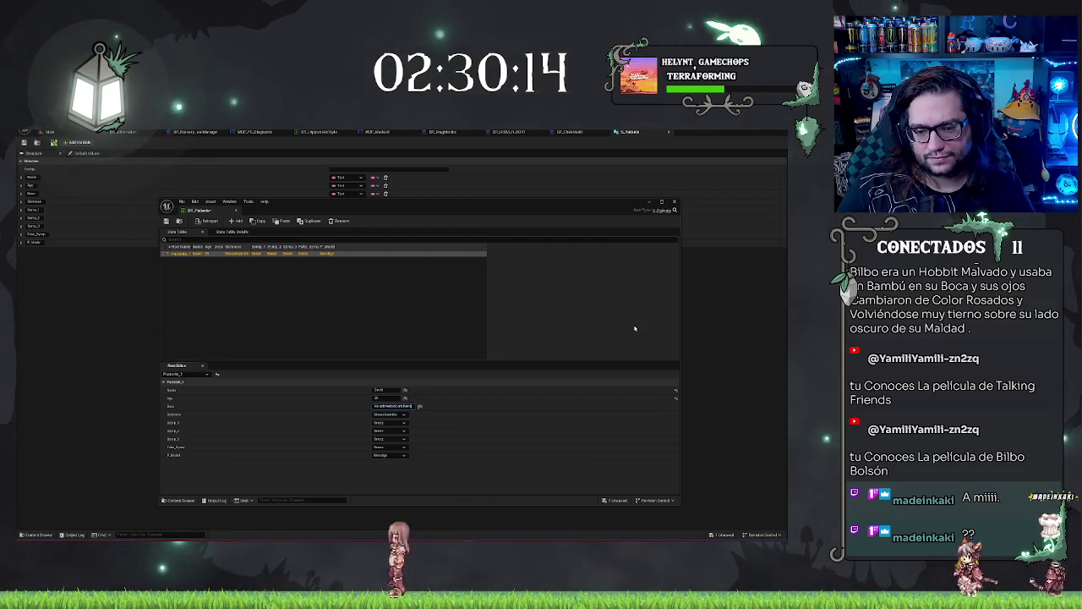
text(e)
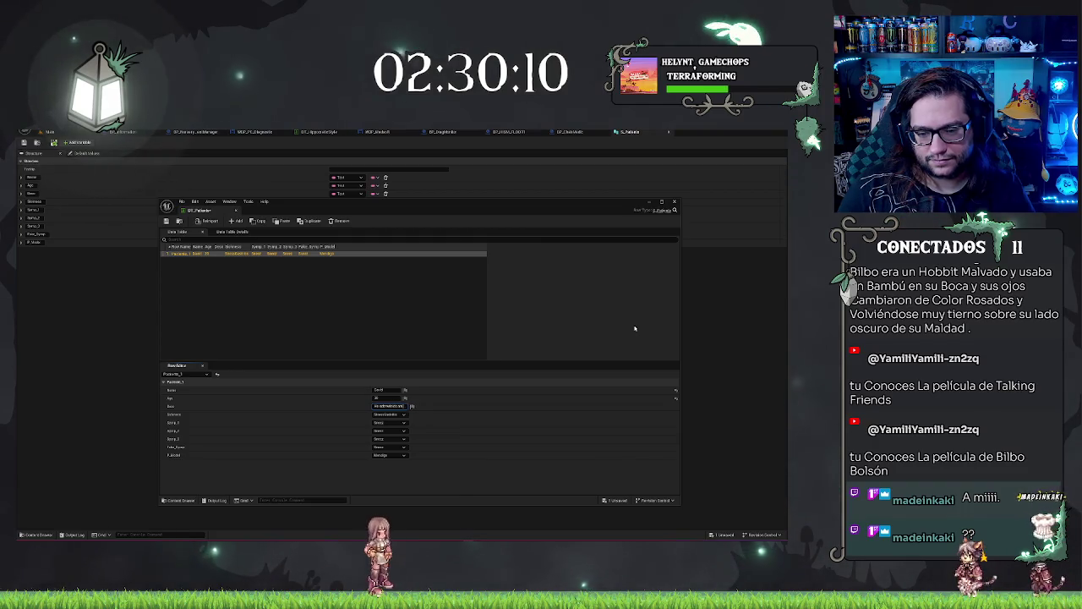
key(ctrl+a)
key(BackSpace)
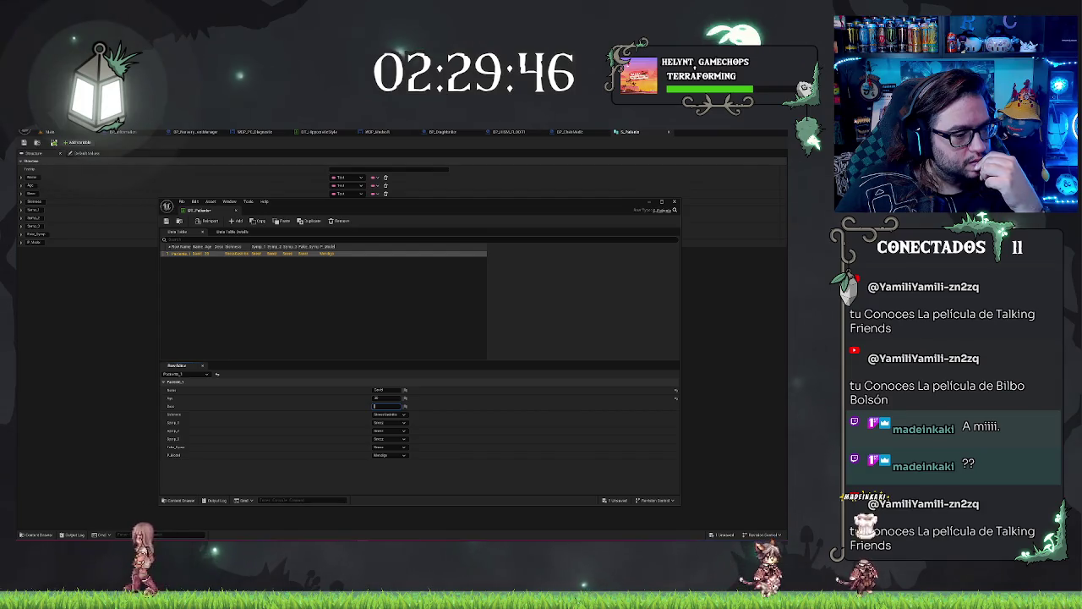
Step: Choose Paciente_1's three symptoms from the Symp_1, Symp_2 and Symp_3 dropdowns
click(388, 422)
click(389, 434)
click(389, 431)
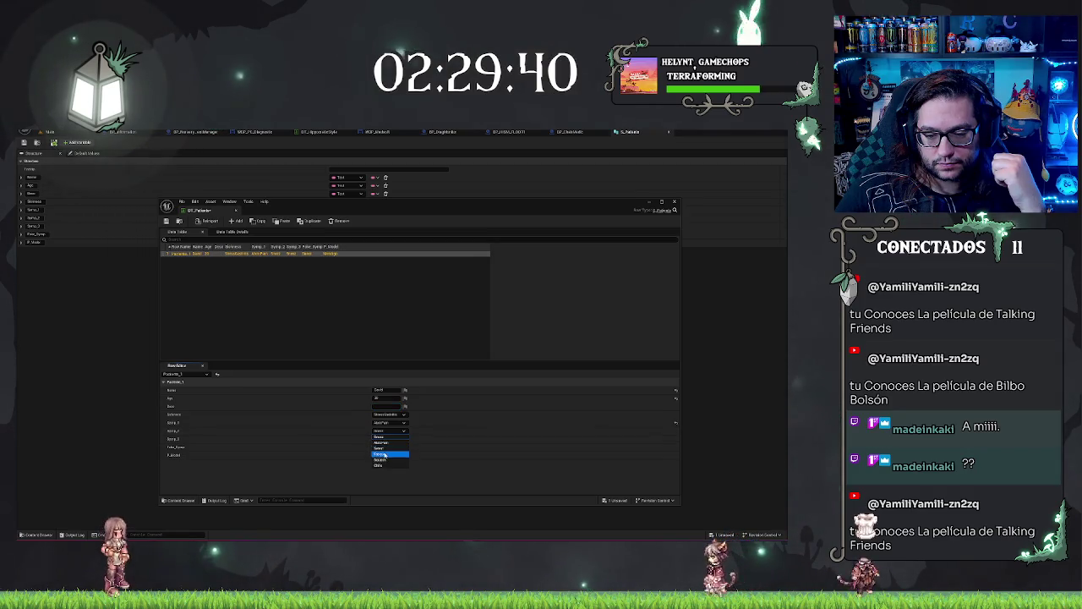
click(384, 455)
click(388, 439)
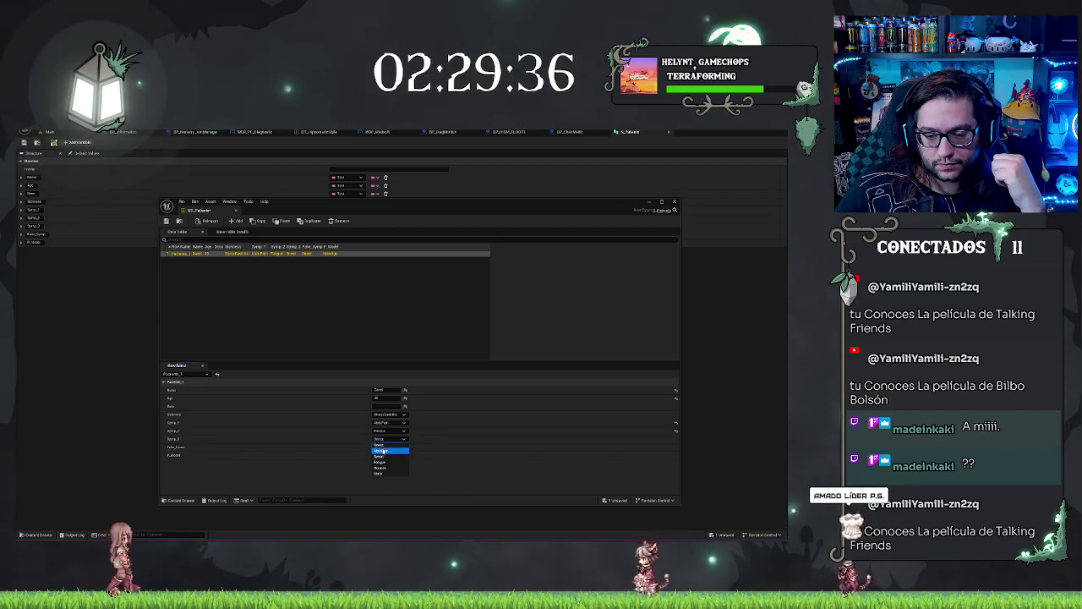
click(382, 452)
click(389, 455)
click(380, 472)
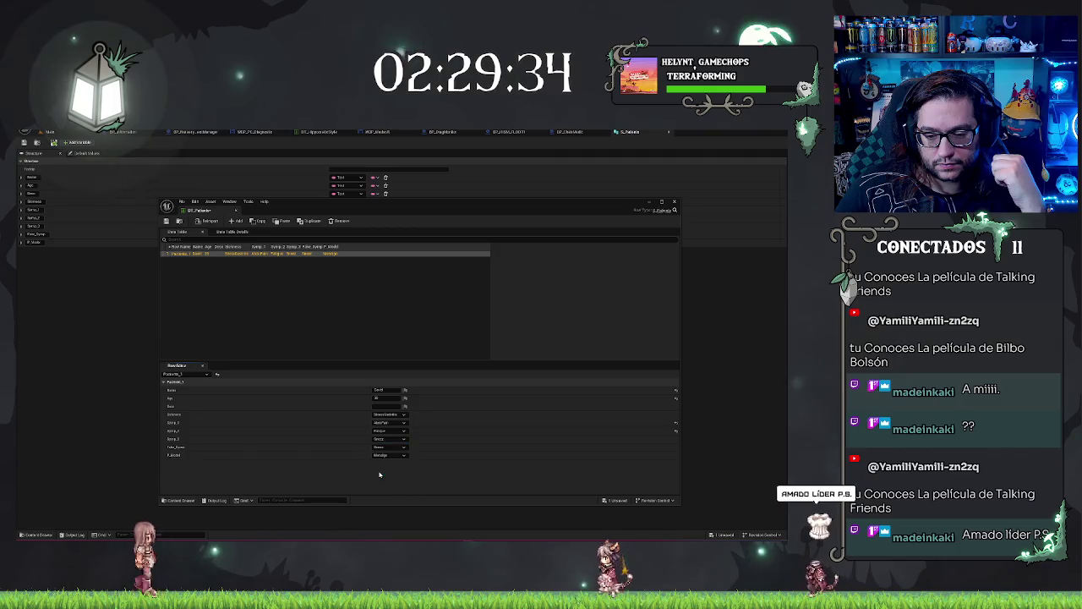
Step: Pick the fake symptom for Paciente_1 and save DT_Patients
click(380, 406)
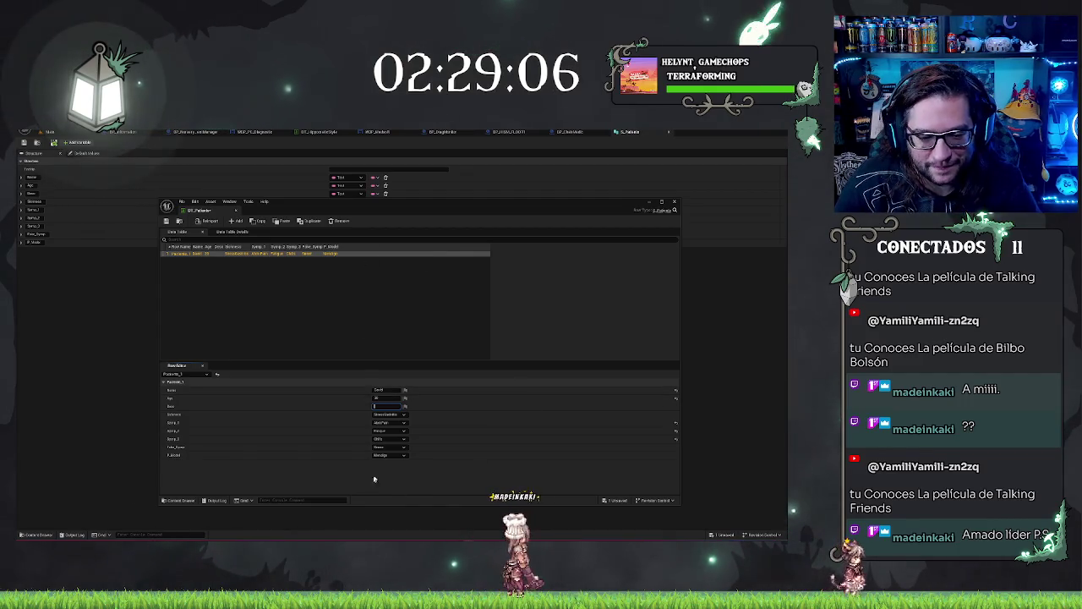
click(392, 450)
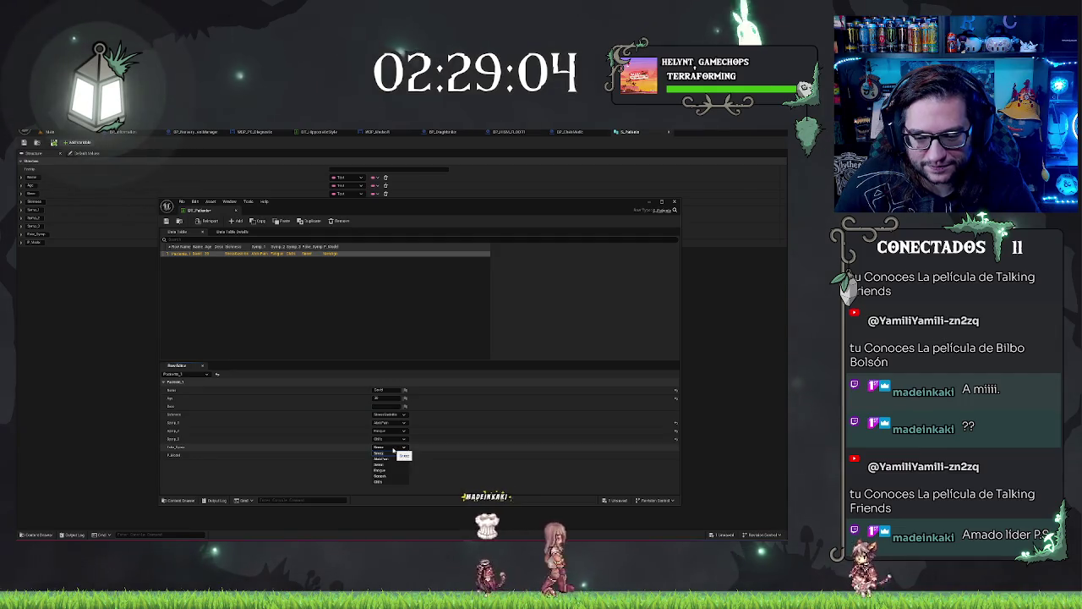
click(379, 476)
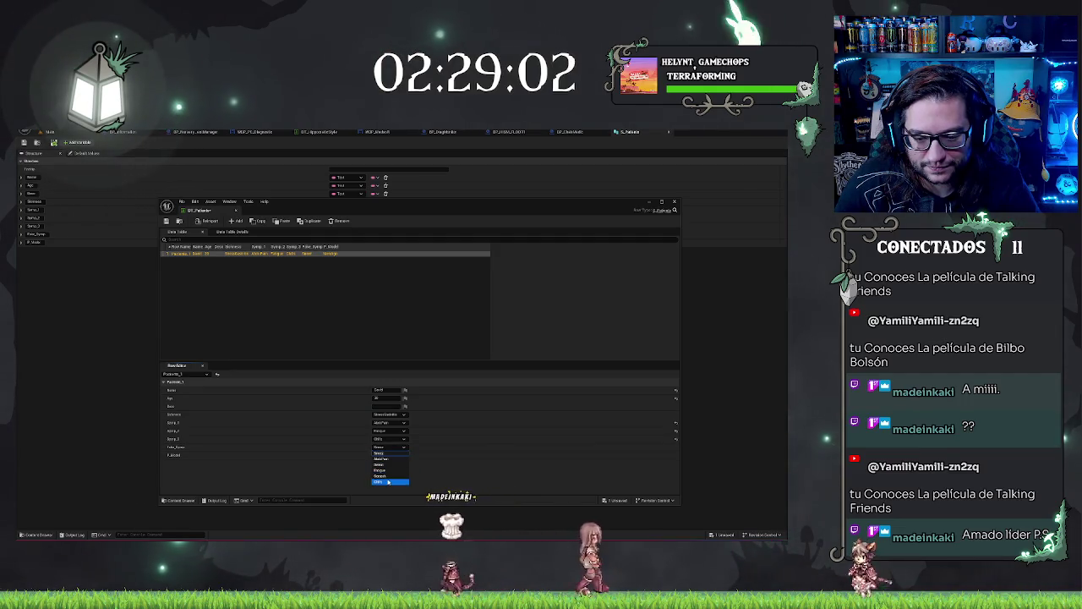
key(ctrl+s)
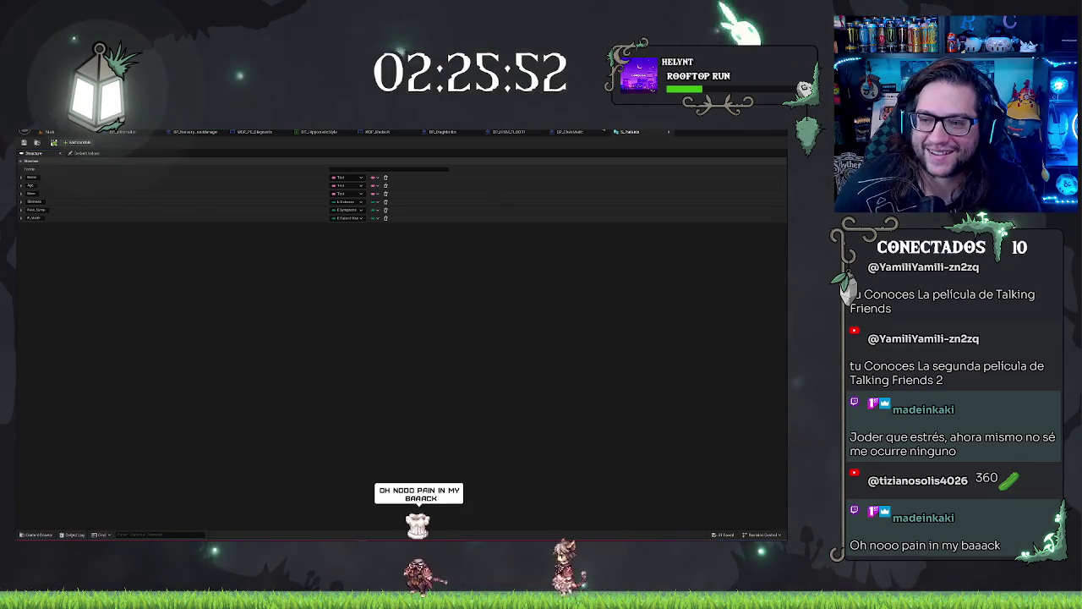
Step: Switch to the BP_ChairMedic Blueprint's construction script graph
click(571, 132)
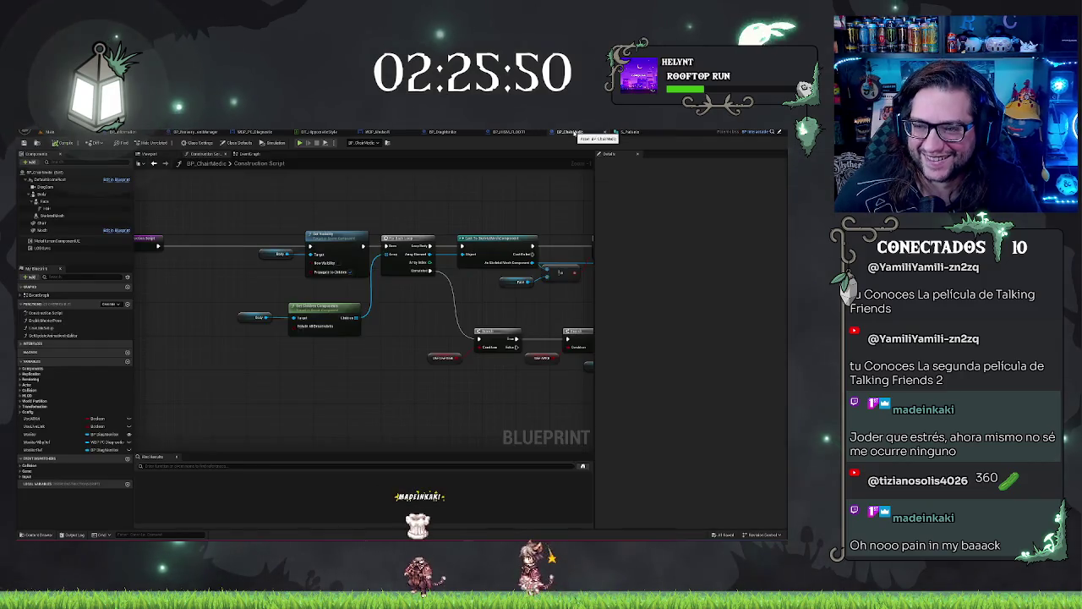
Step: Cycle through the editor tabs back to the main level and open DT_Patients
click(442, 132)
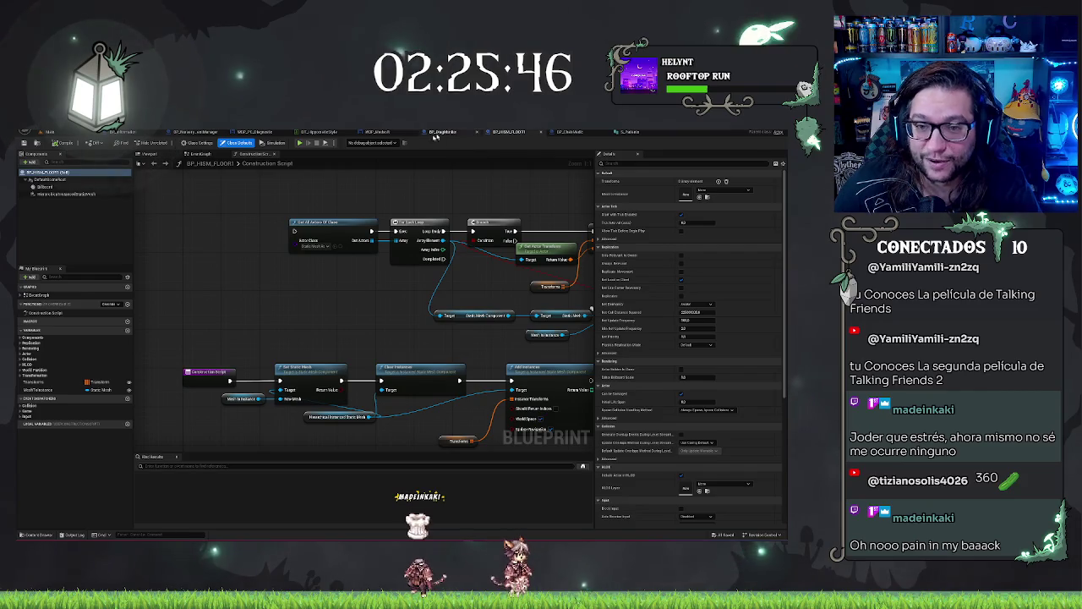
click(304, 134)
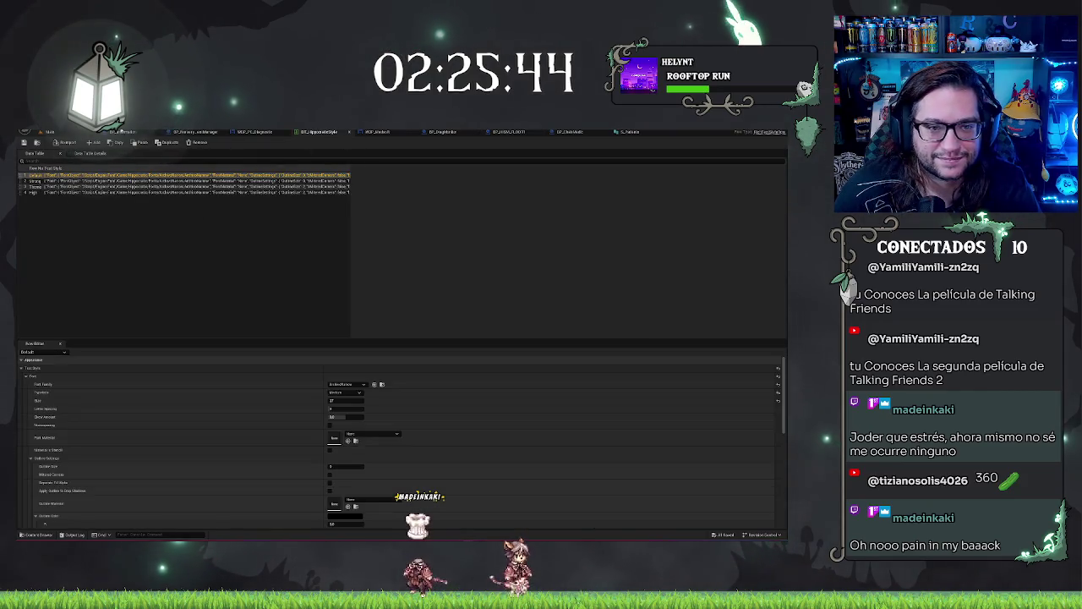
click(74, 132)
double_click(380, 459)
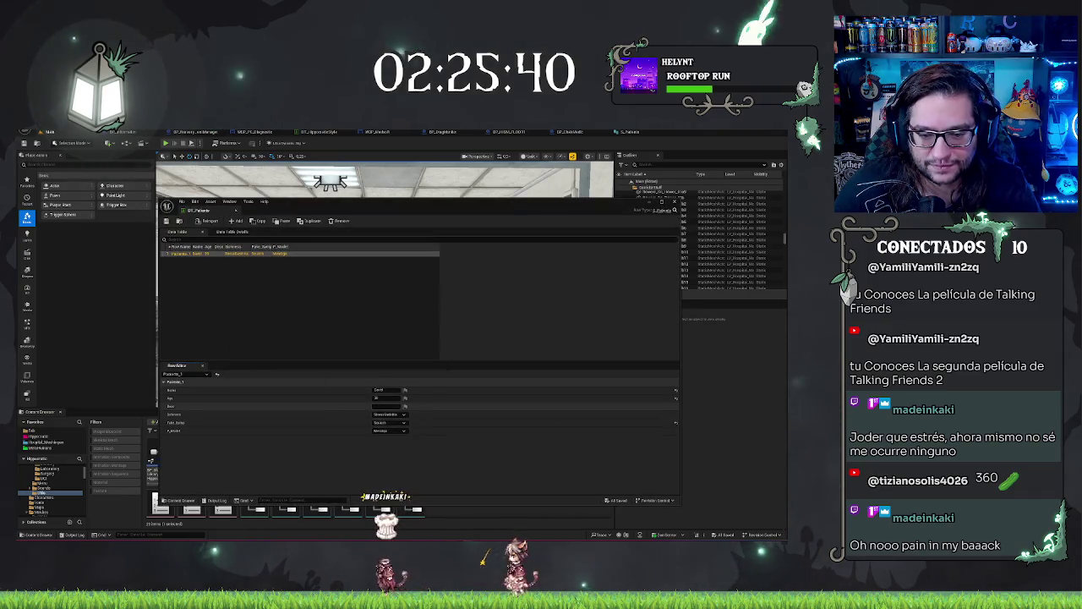
Step: Paste a long description into Paciente_1's Desc, then undo it and apply the row
key(ctrl+v)
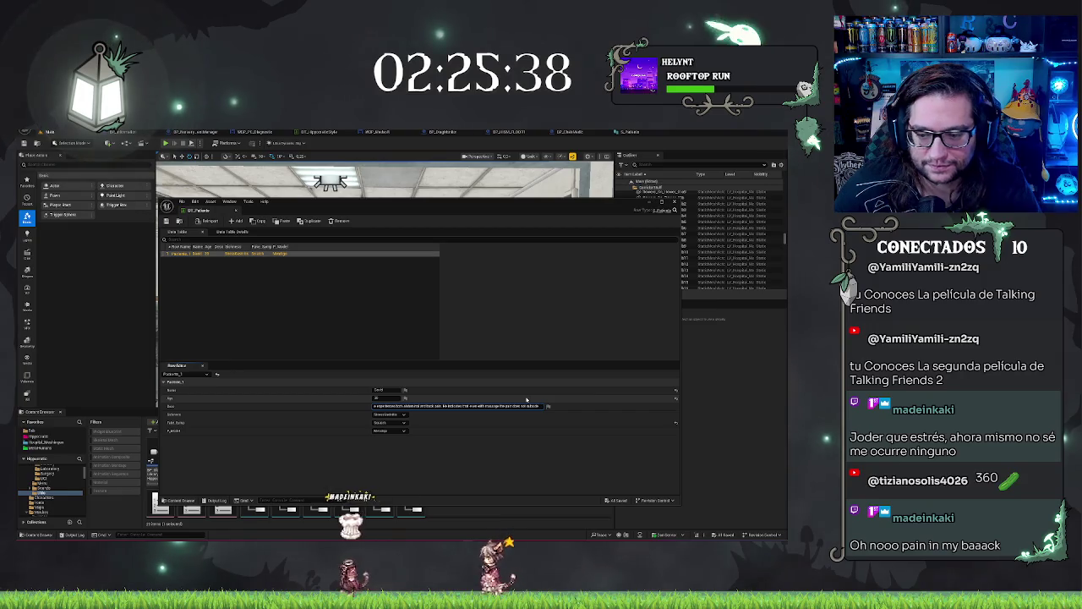
key(Return)
click(405, 390)
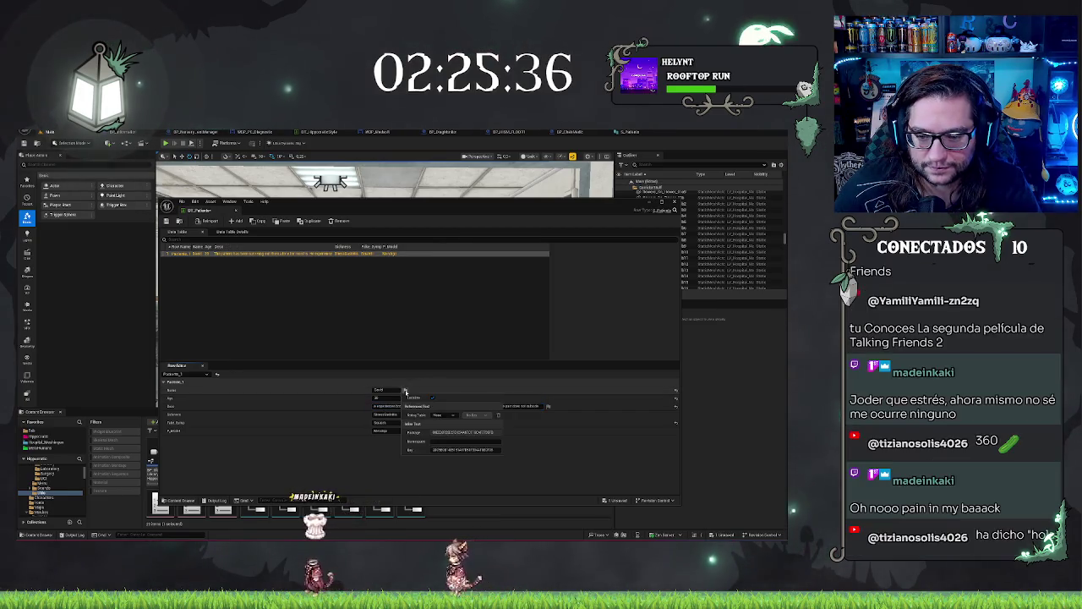
click(394, 471)
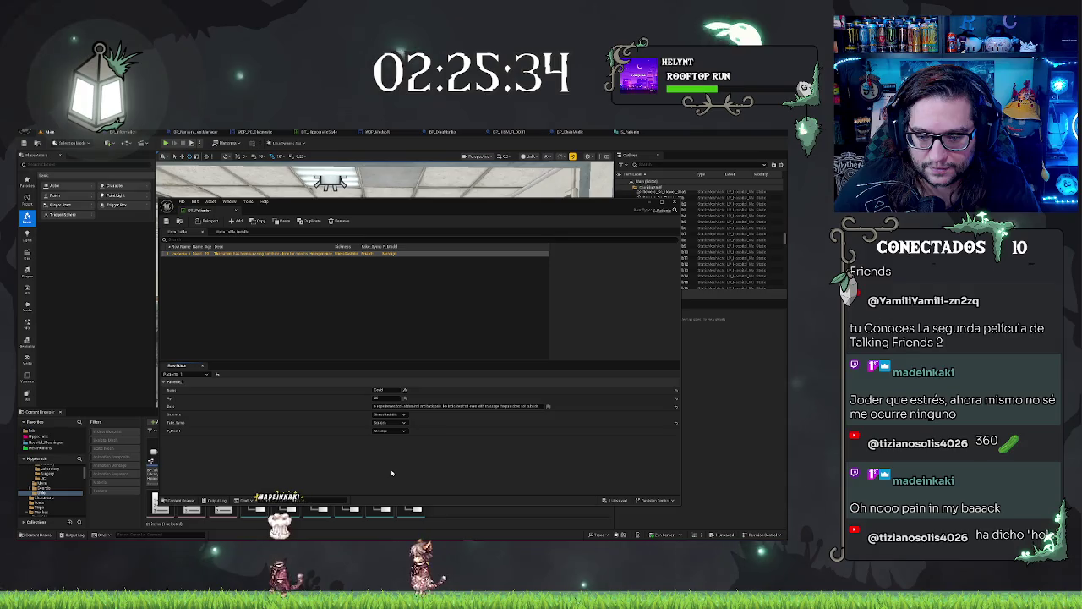
key(ctrl+z)
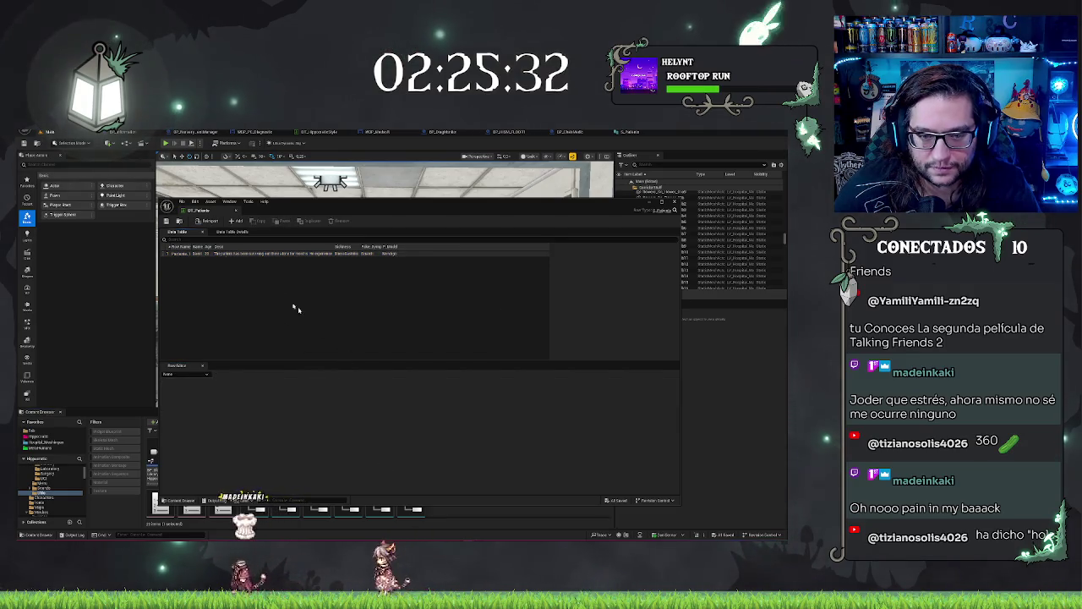
click(184, 253)
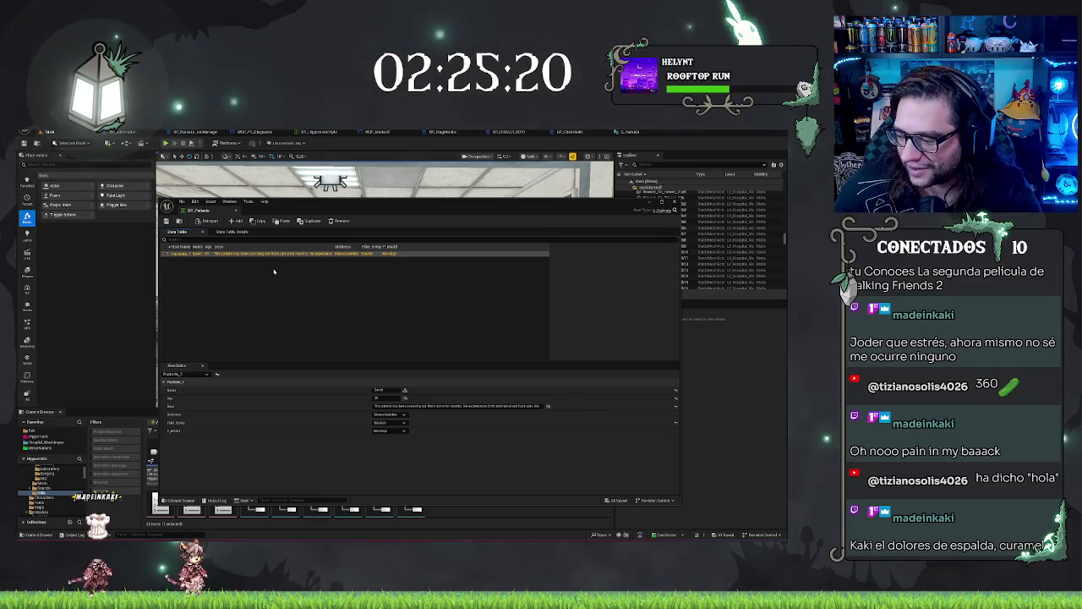
Step: Review the Paciente_1 row's fields, then dock DT_Patients into the main editor tab bar
click(212, 225)
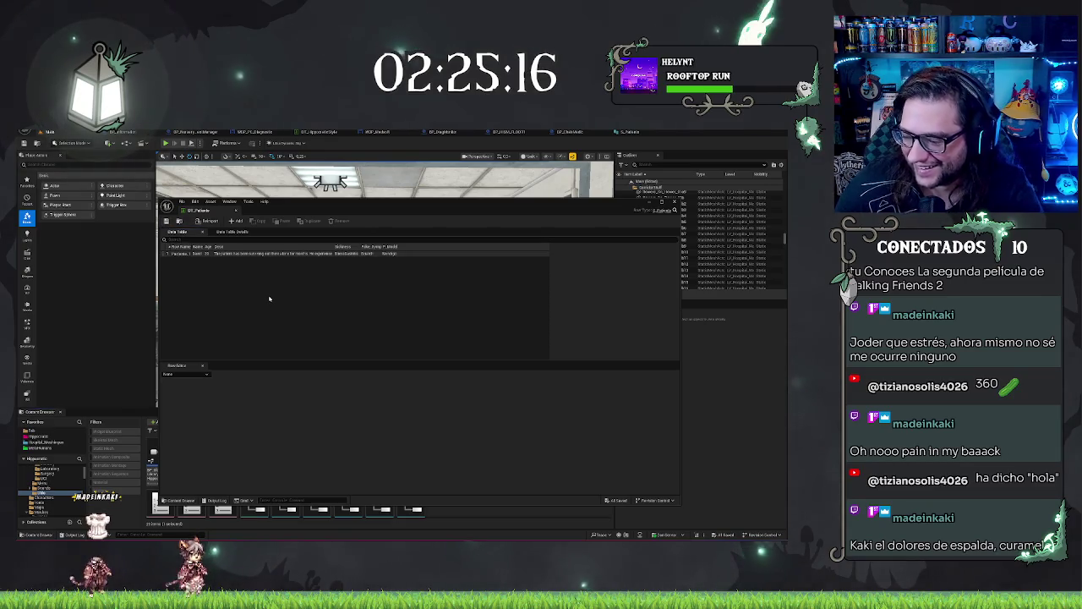
click(207, 254)
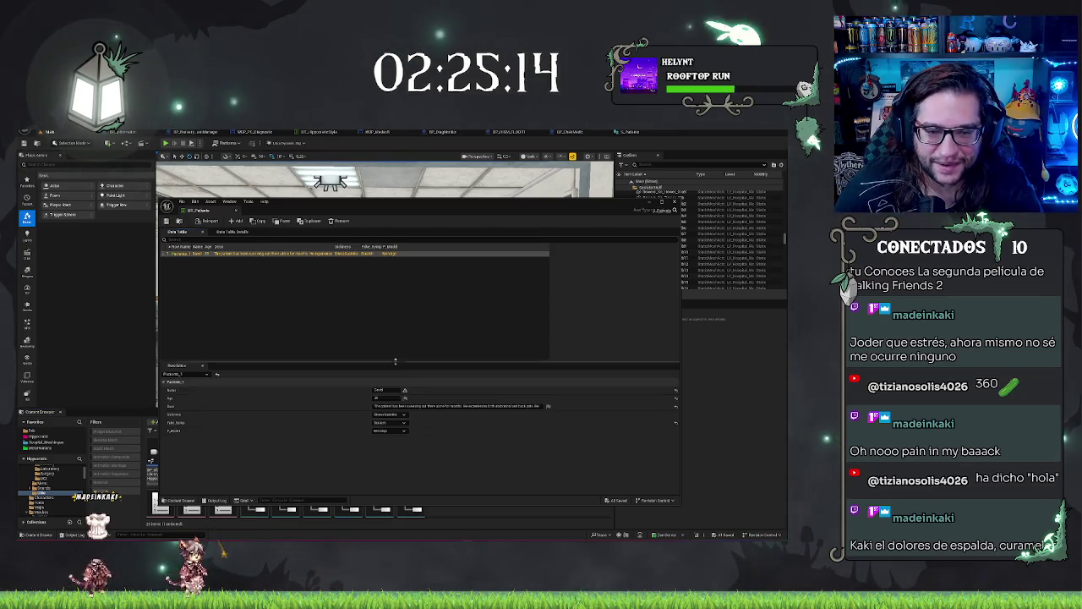
click(383, 390)
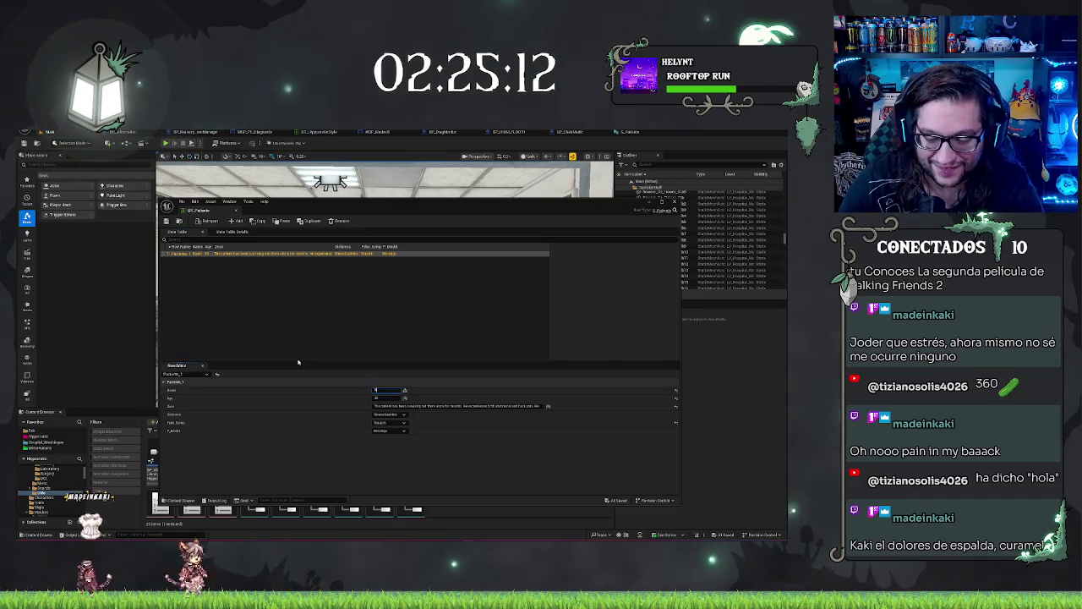
click(331, 305)
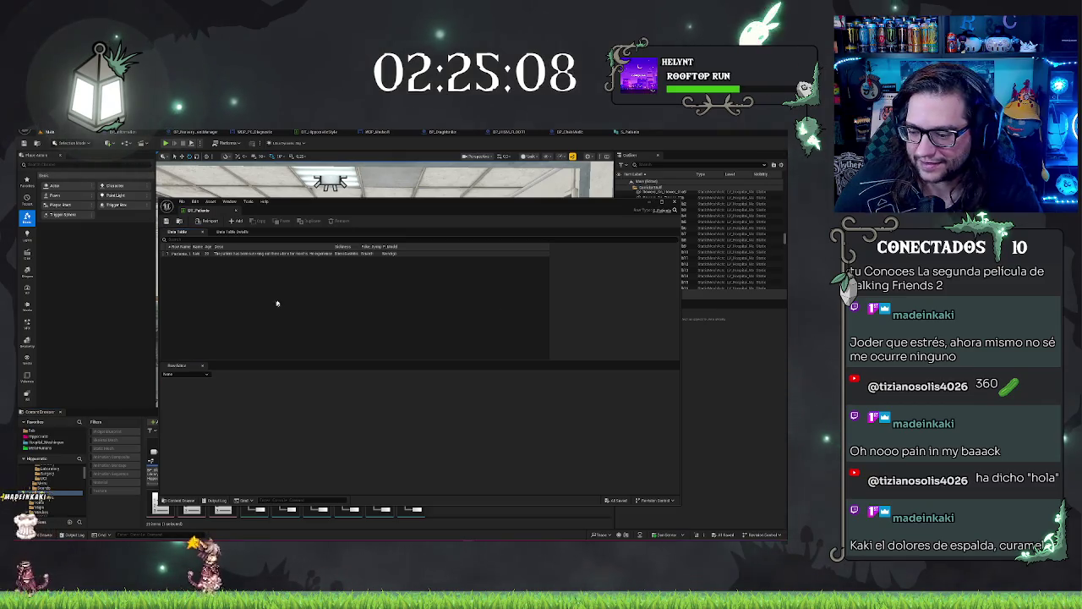
click(255, 254)
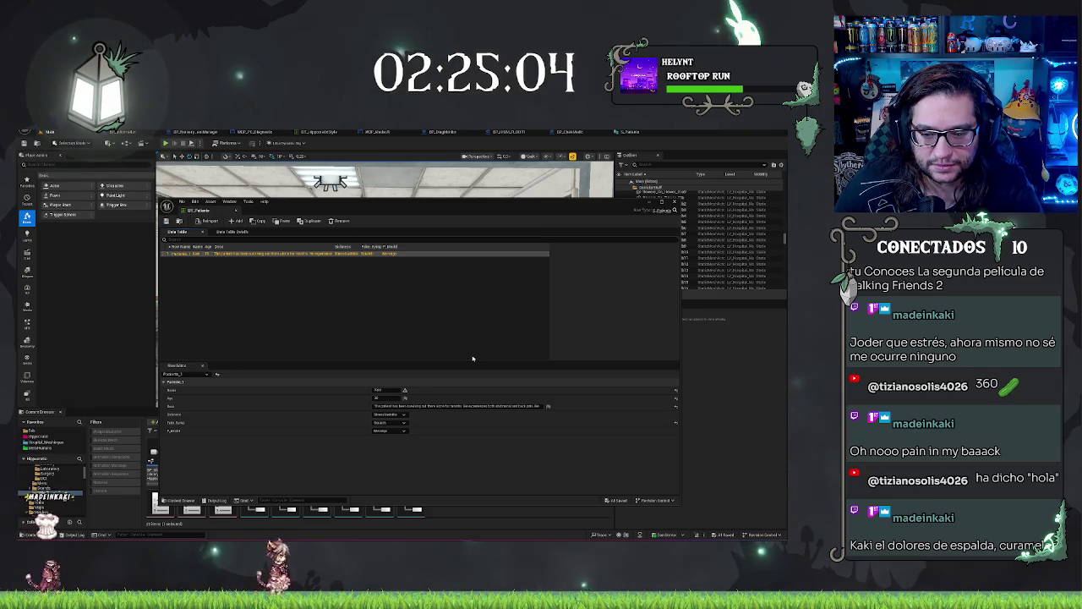
click(437, 316)
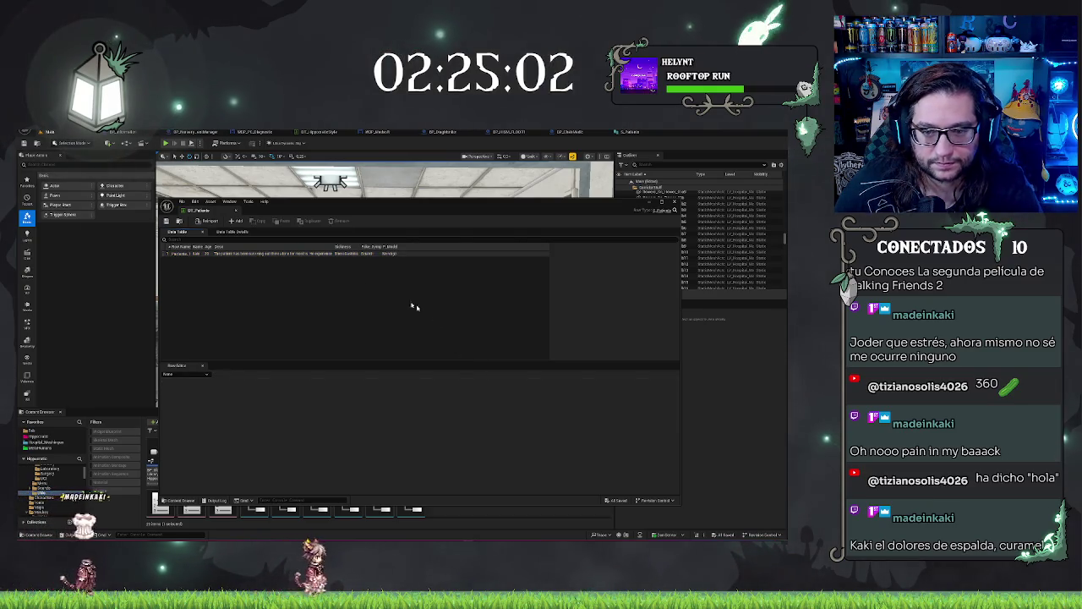
click(377, 254)
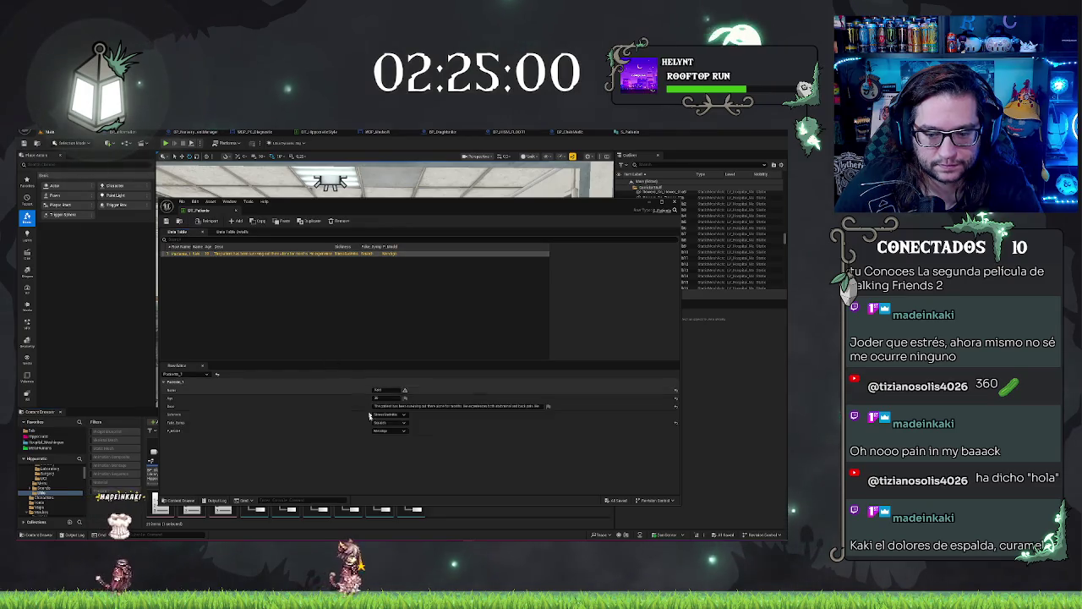
click(372, 313)
mouse_move(194, 210)
mouse_down()
mouse_move(643, 169)
mouse_move(657, 135)
mouse_up()
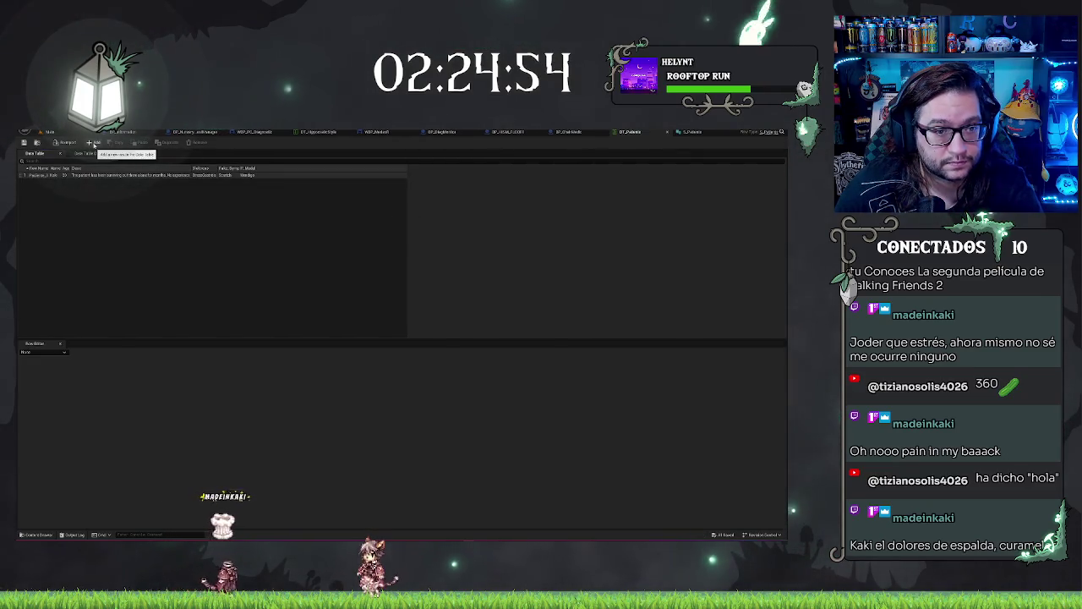
Step: Add new rows to DT_Patients and rename the second one Paciente_2
click(94, 143)
click(95, 144)
click(95, 144)
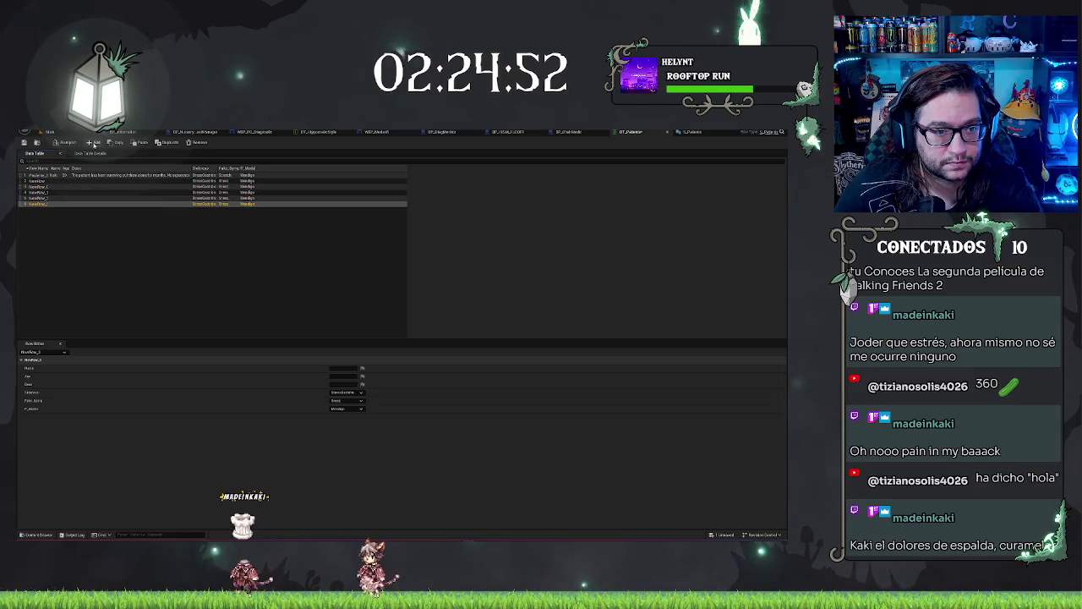
click(95, 144)
click(95, 144)
click(87, 232)
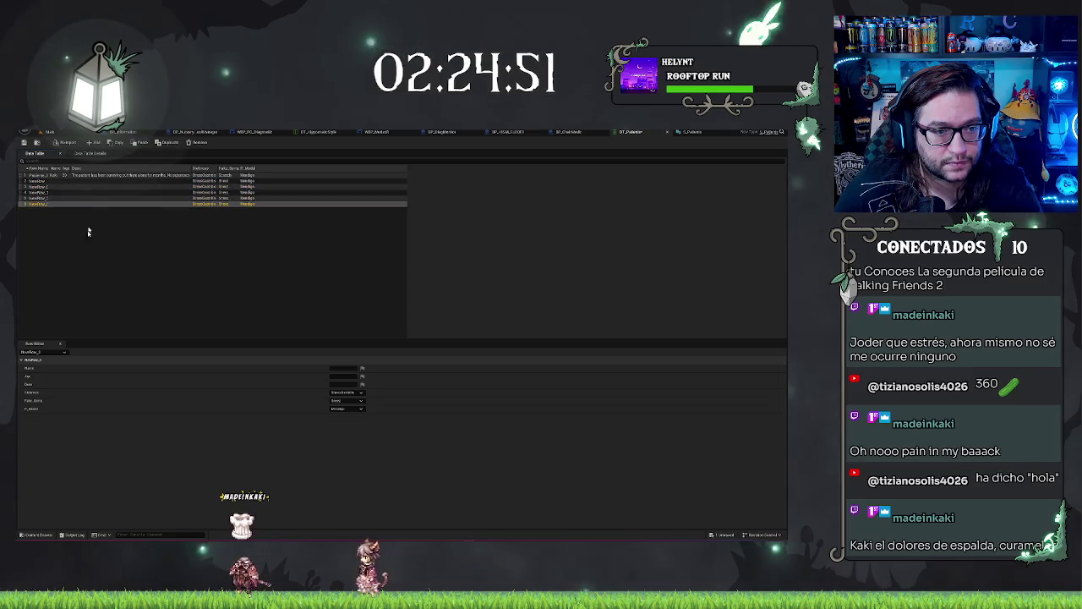
click(38, 181)
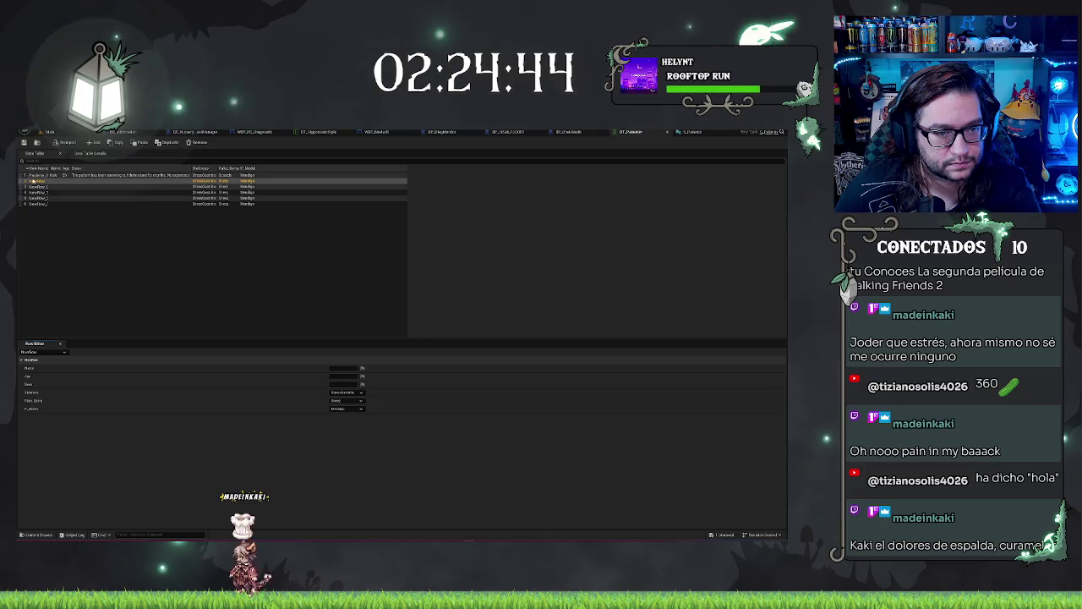
double_click(35, 181)
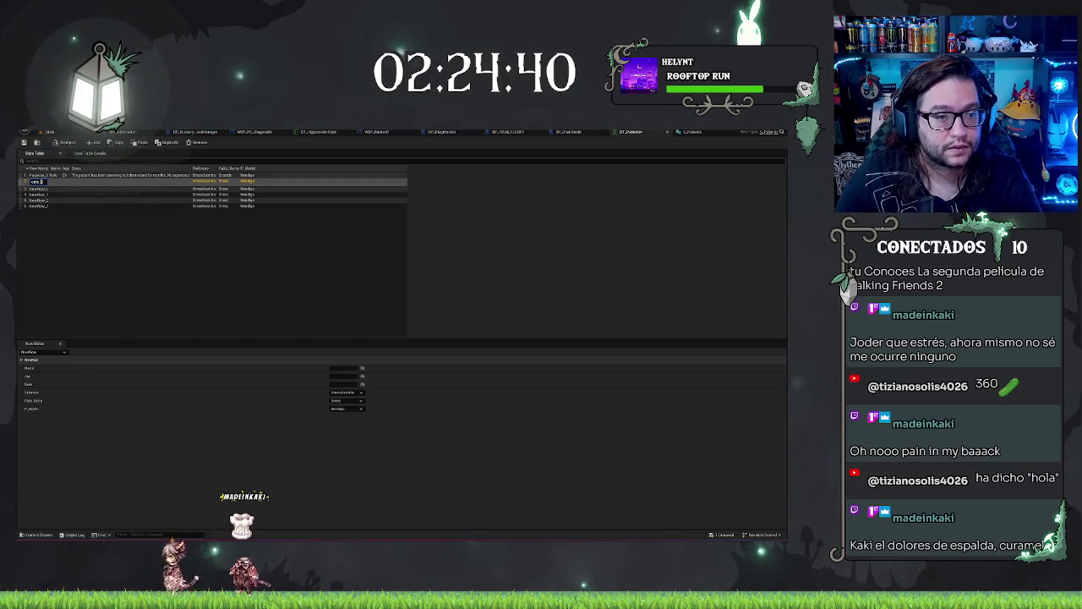
key(Return)
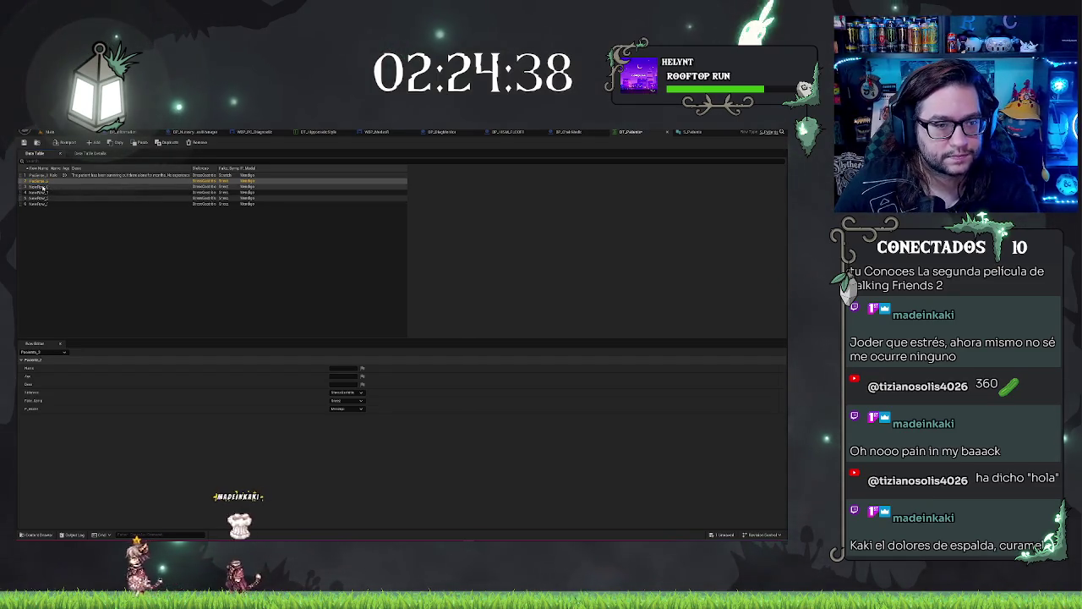
Step: Rename the next four rows Paciente_3, Paciente_4, Paciente_5 and Paciente_6
double_click(40, 187)
text(Paciente_3)
key(Return)
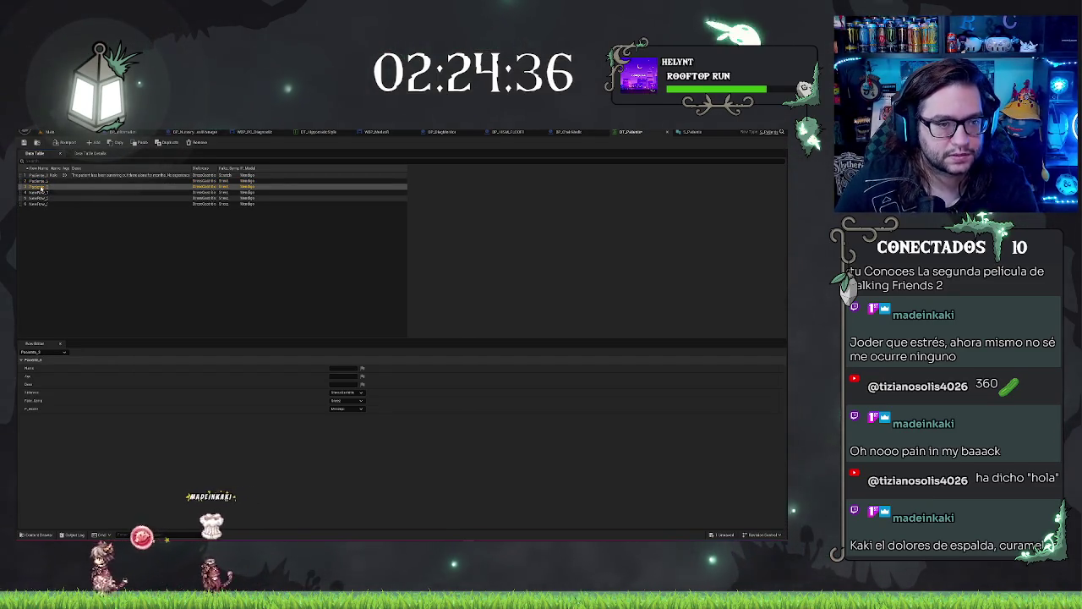
double_click(39, 193)
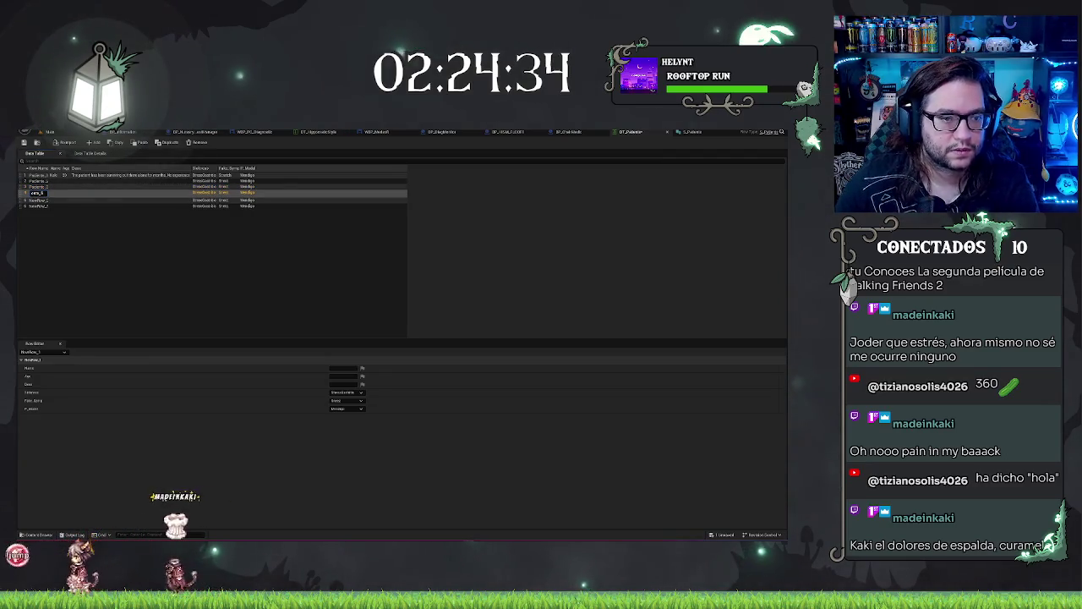
text(Paciente_4)
key(Return)
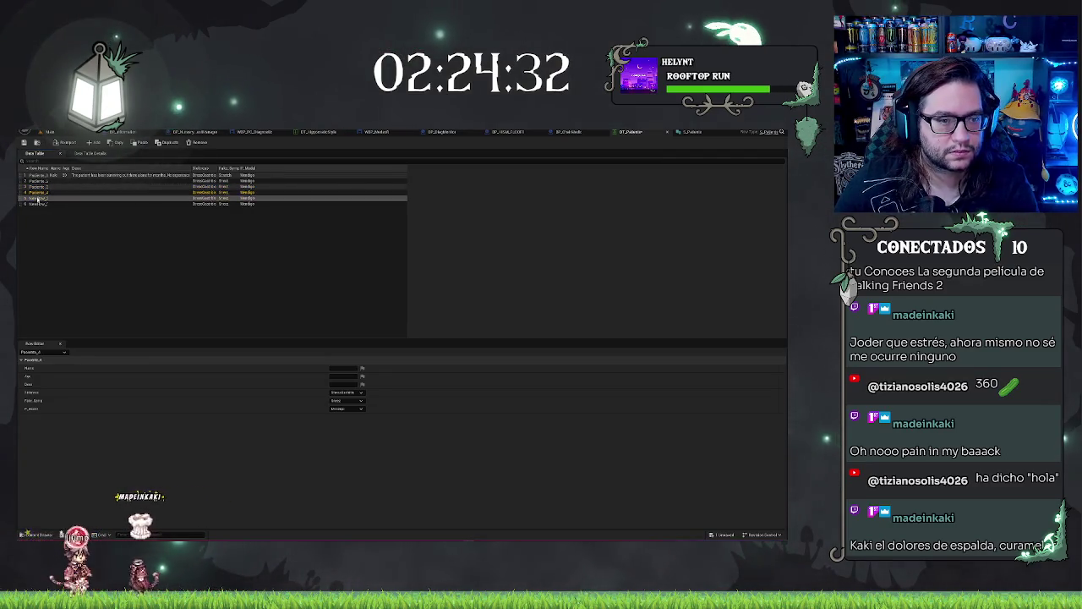
double_click(39, 200)
text(Paciente_5)
key(Return)
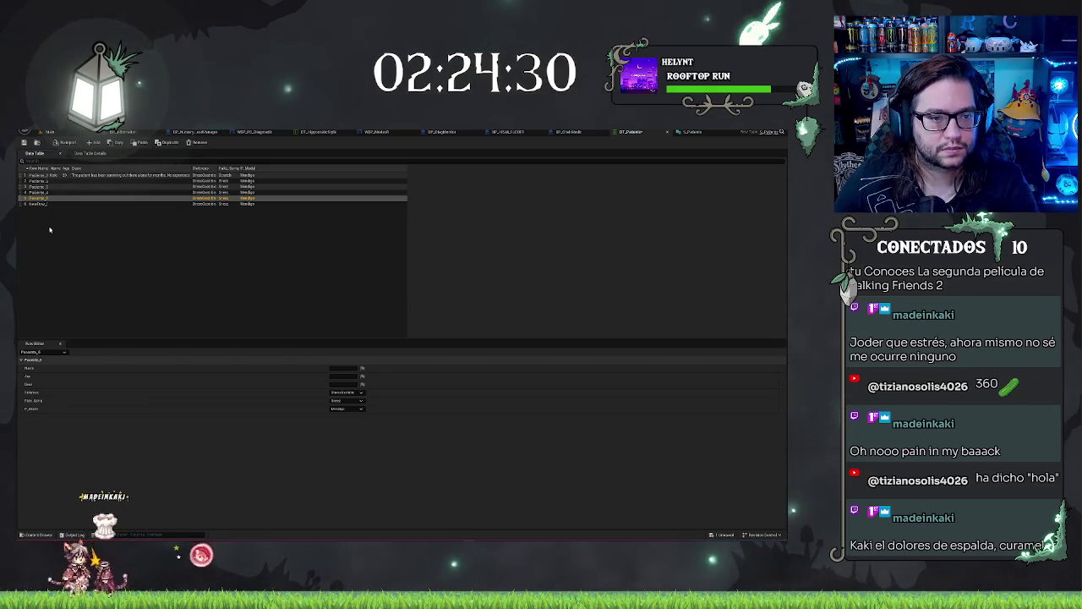
double_click(39, 204)
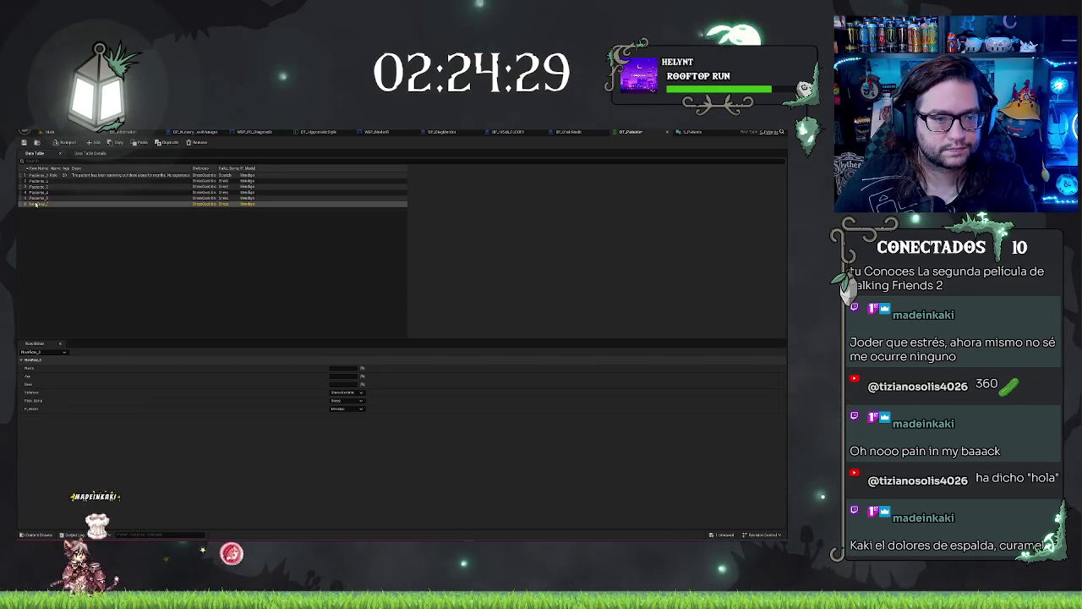
text(Paciente_6)
click(197, 230)
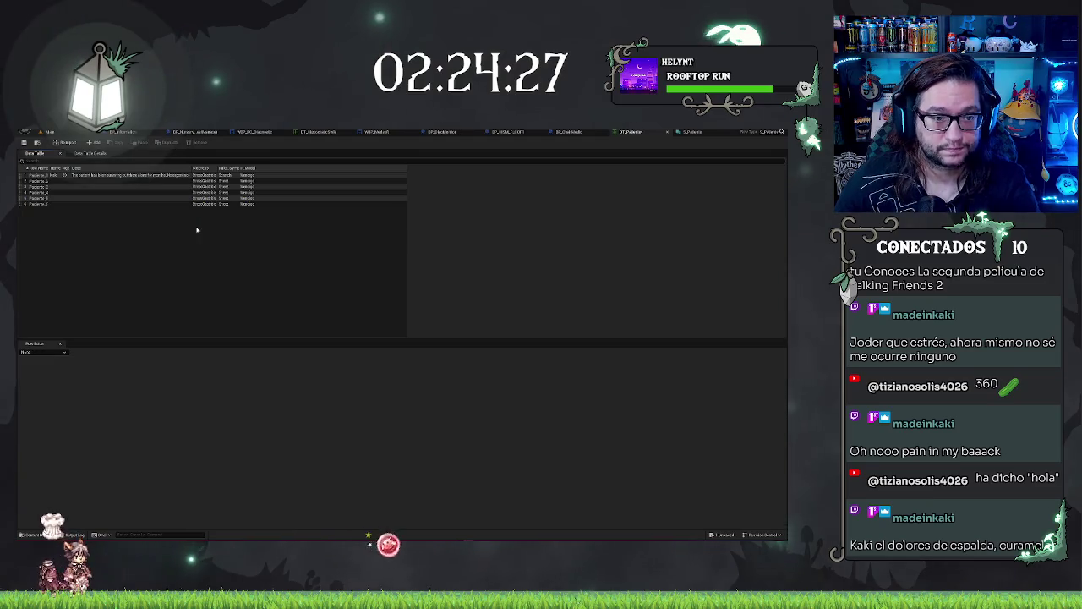
Step: Widen the Row Name column and give Paciente_2 a patient name
click(58, 180)
drag(59, 169, 89, 169)
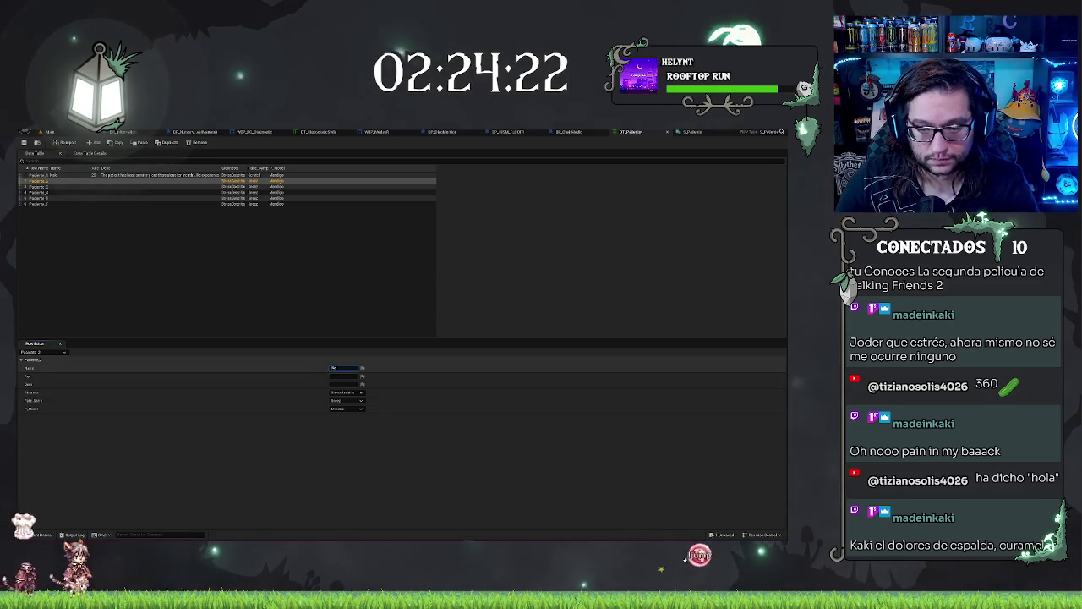
key(Return)
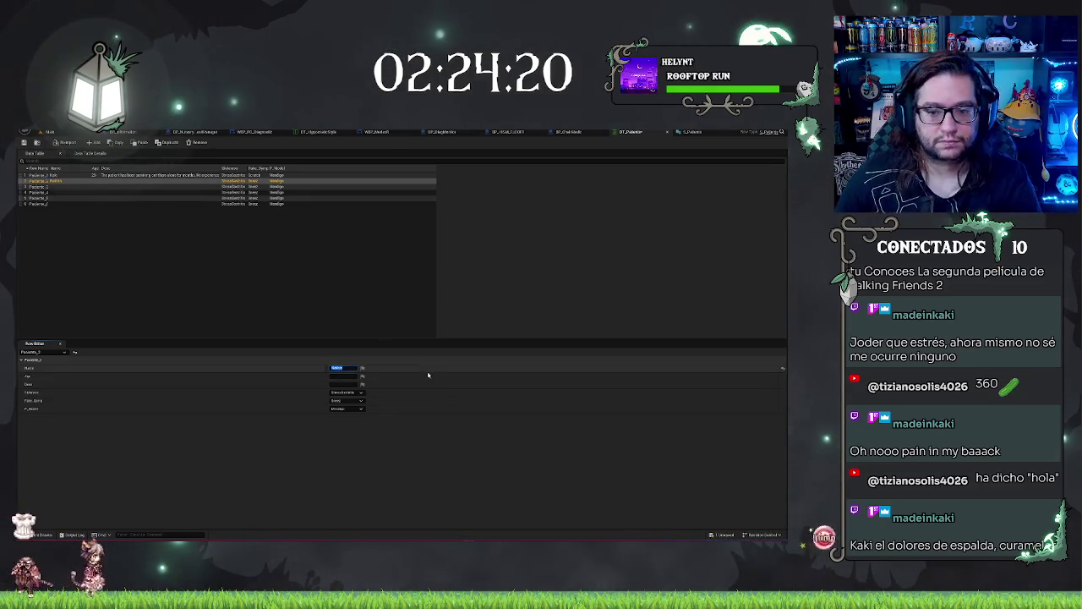
click(363, 370)
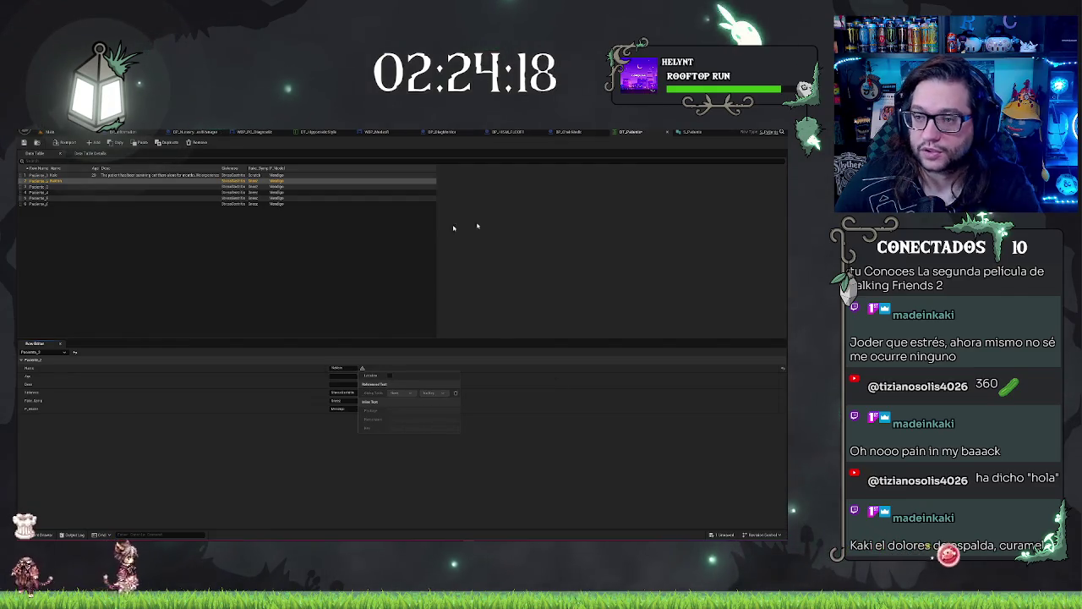
click(689, 134)
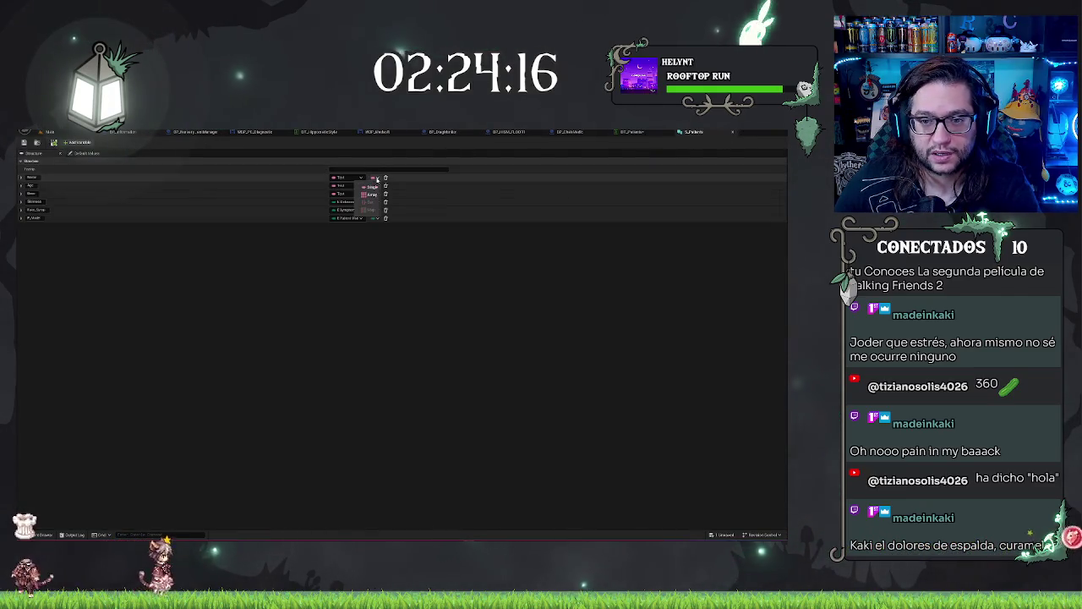
Step: Change the S_Patient Name field's type from Text to String and go back to DT_Patients
click(377, 179)
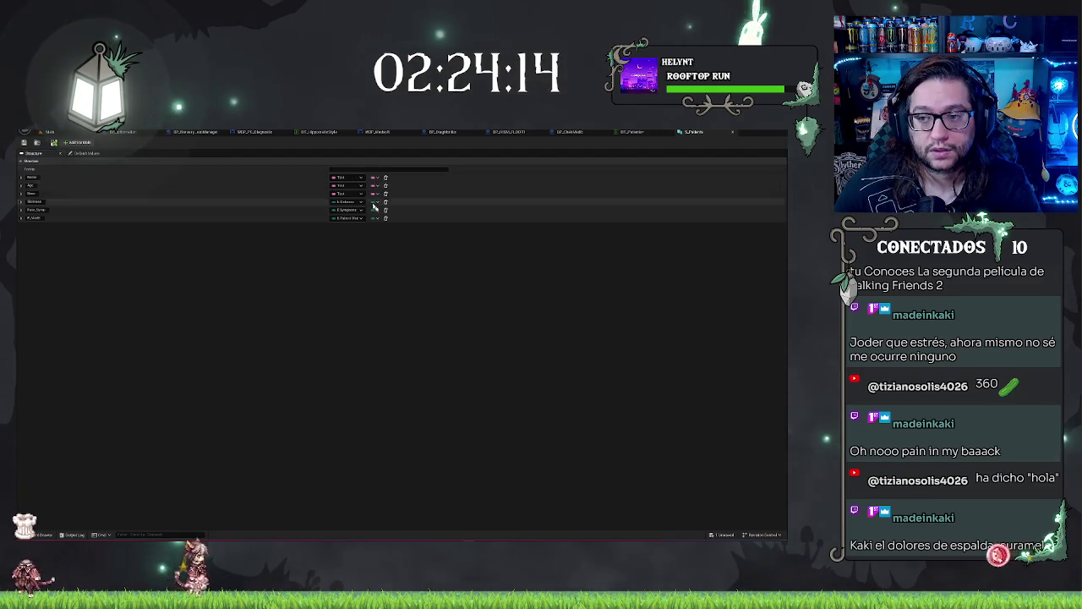
click(340, 179)
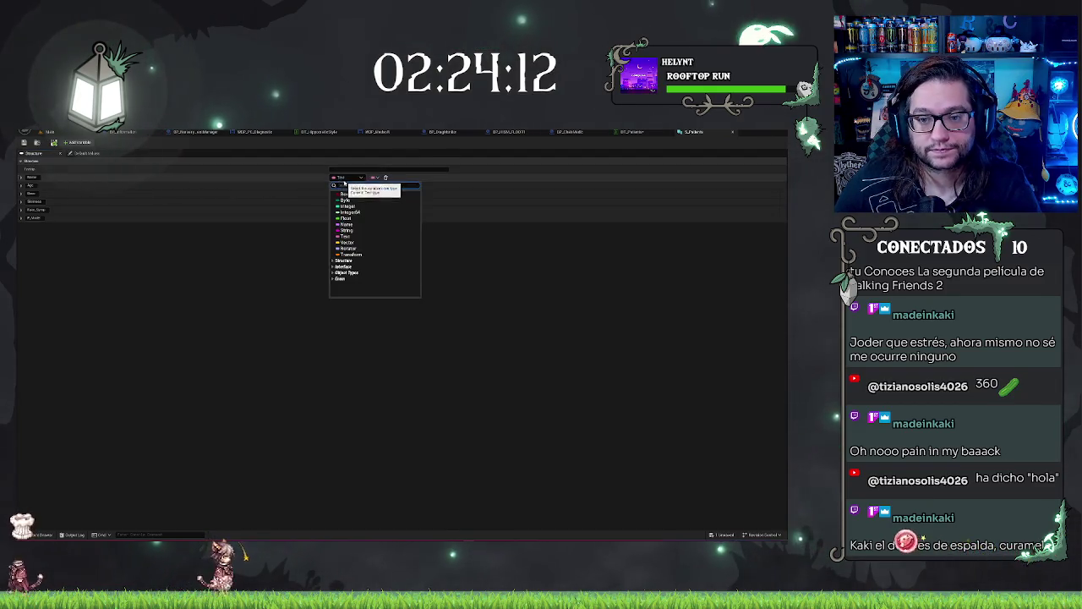
click(380, 244)
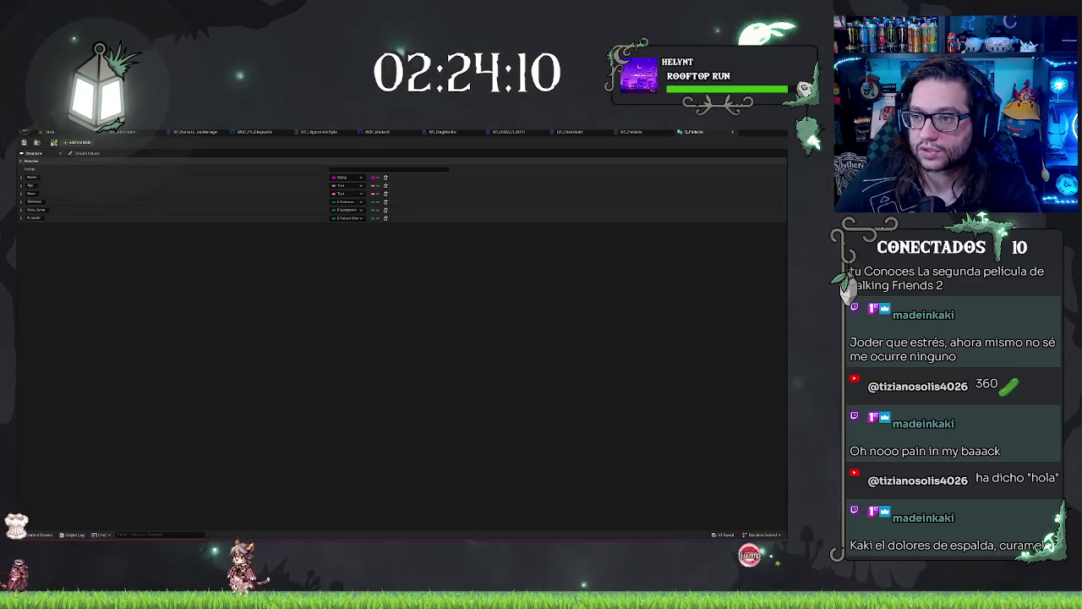
click(644, 131)
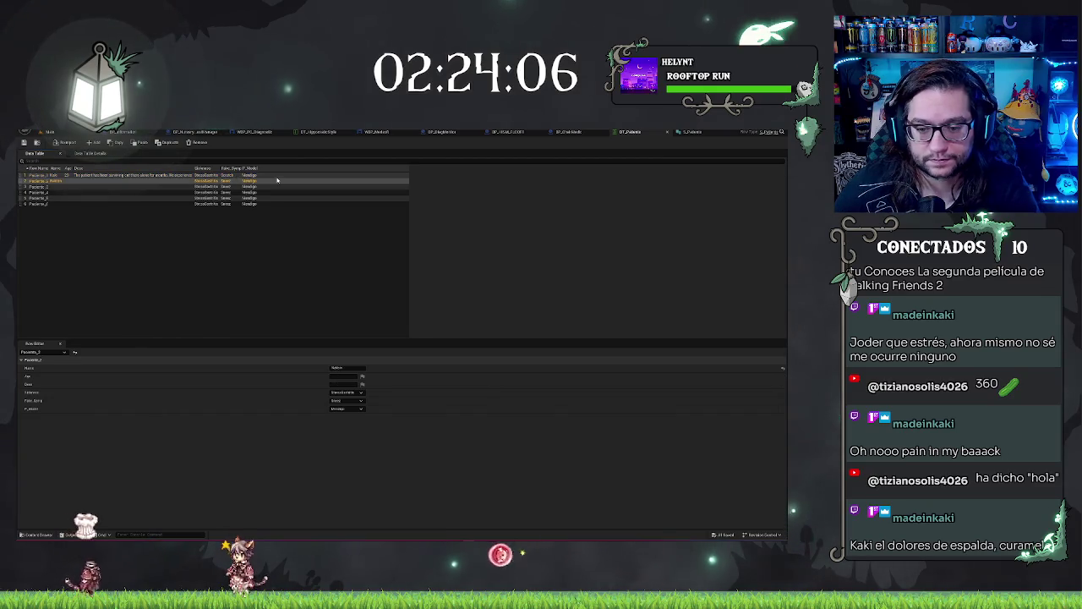
Step: Confirm Paciente_2's age of 40 and choose a different sickness for it
key(Down)
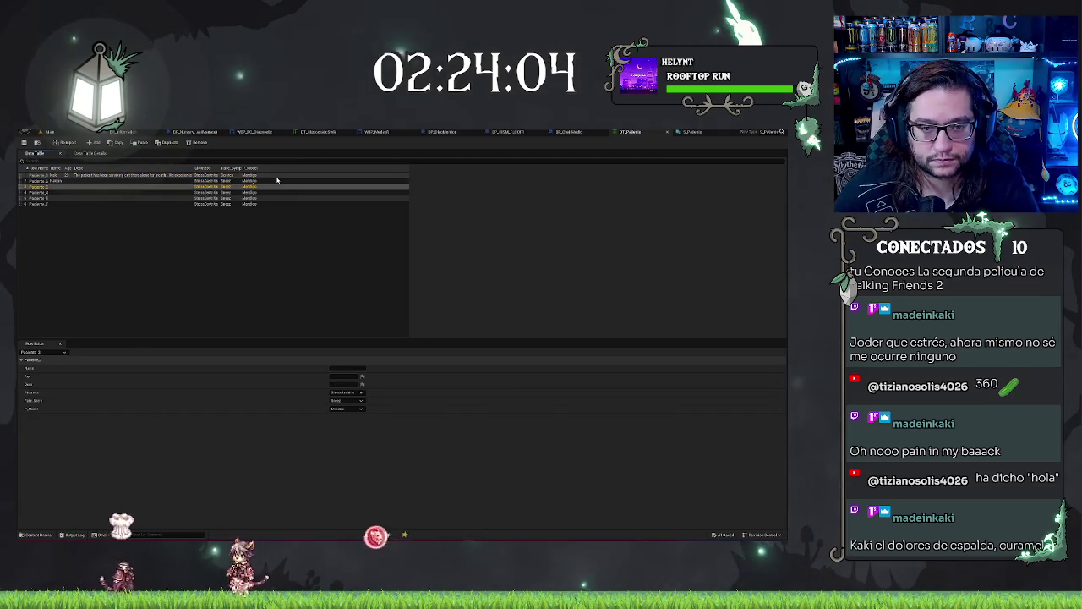
key(Up)
key(Up)
key(Down)
key(Down)
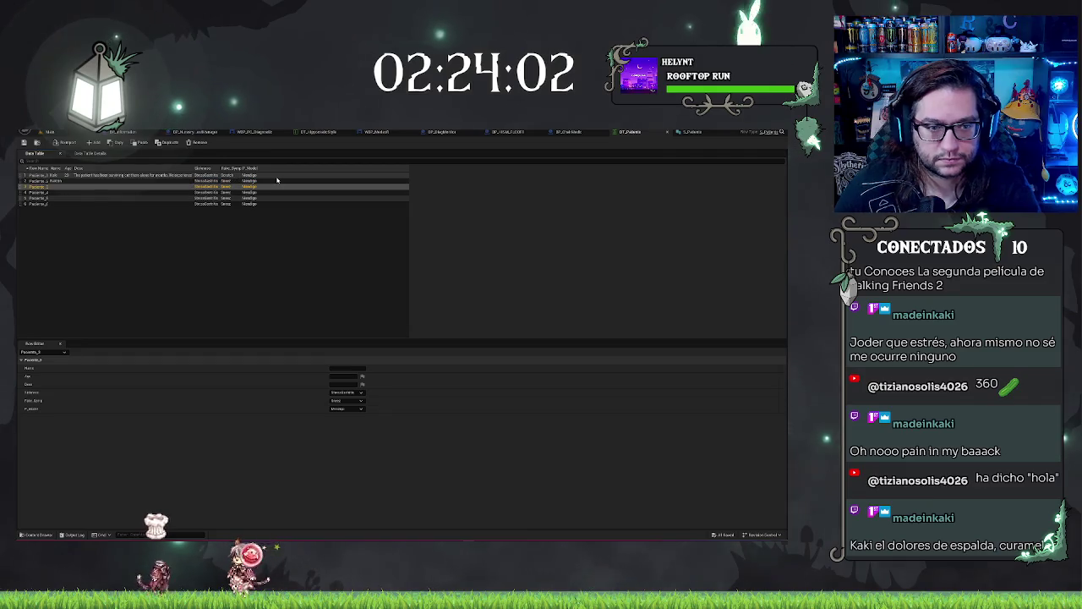
click(52, 181)
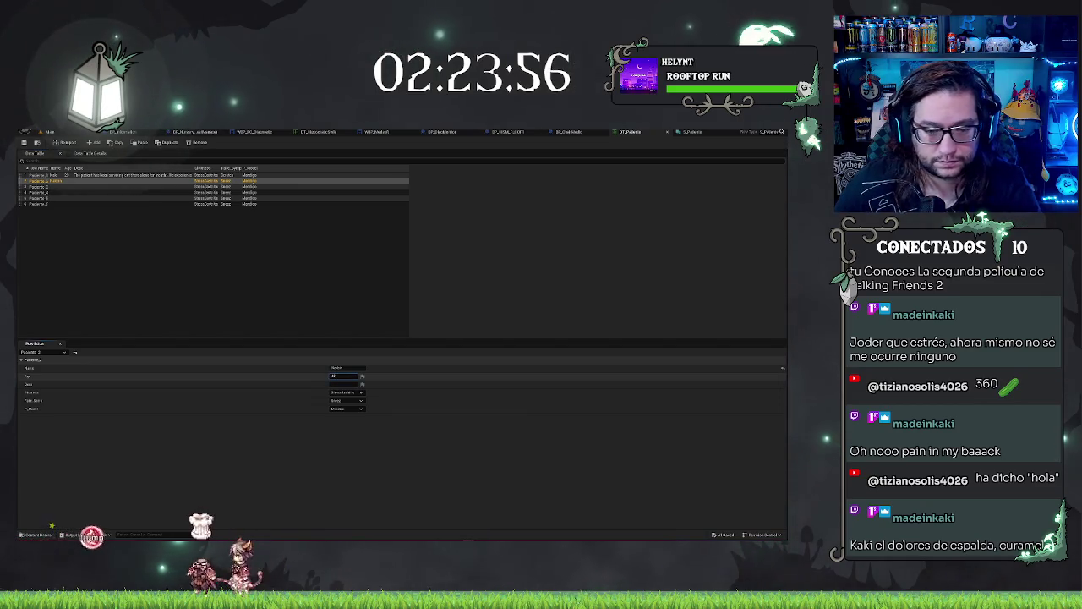
key(Tab)
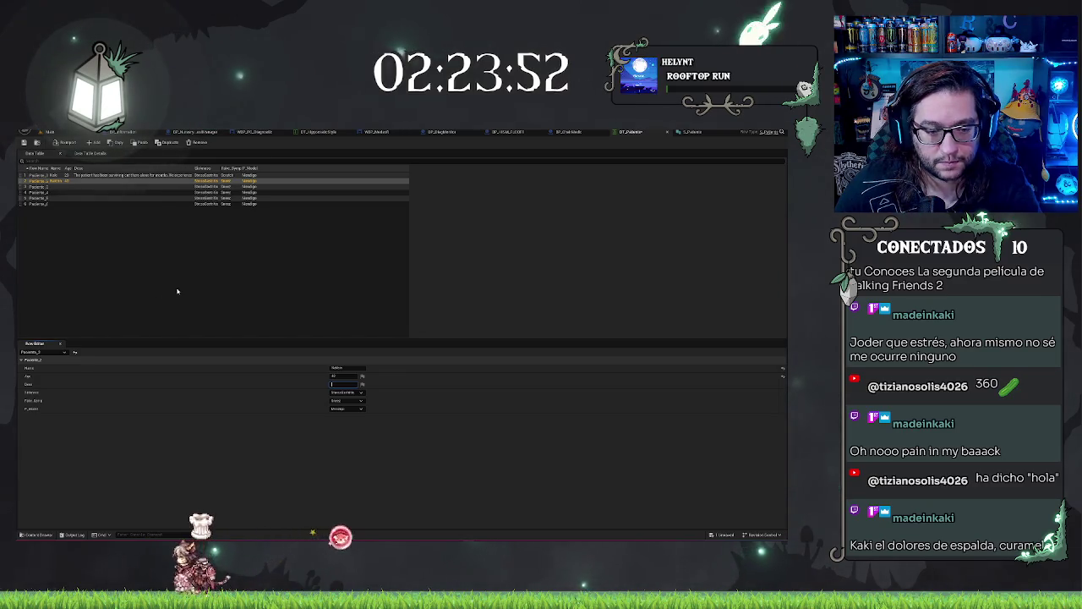
click(359, 393)
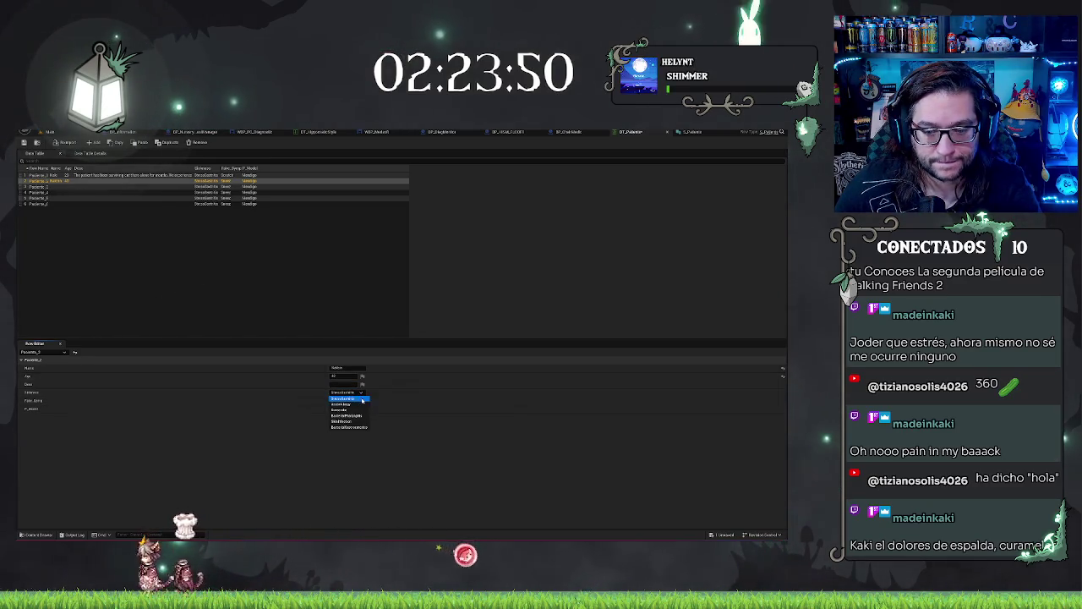
click(365, 405)
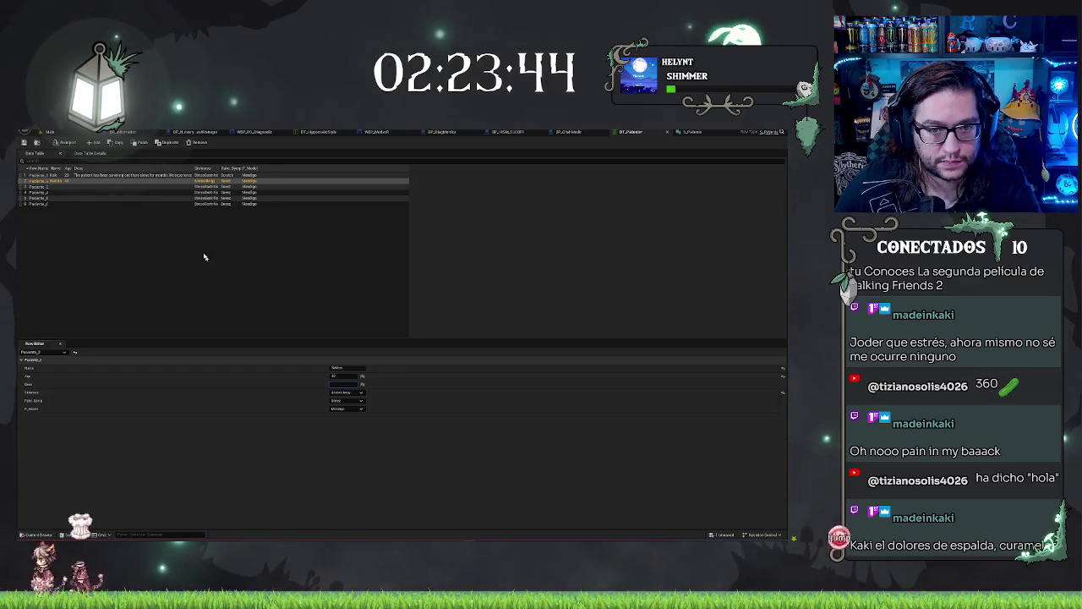
Step: Set Paciente_2's Fake Symptom to the last option in the list
click(147, 223)
click(42, 186)
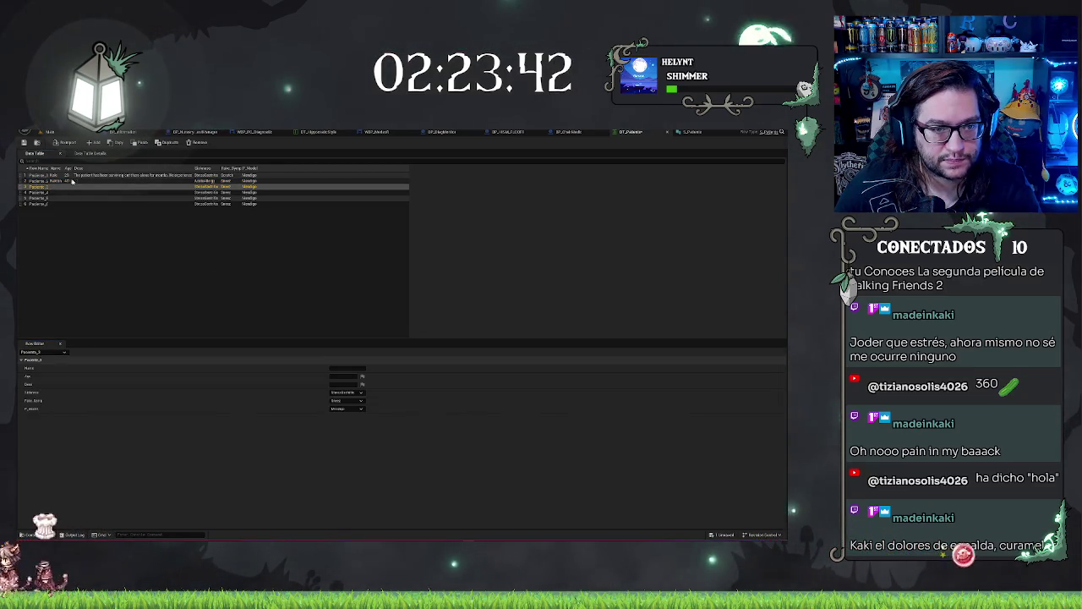
click(72, 180)
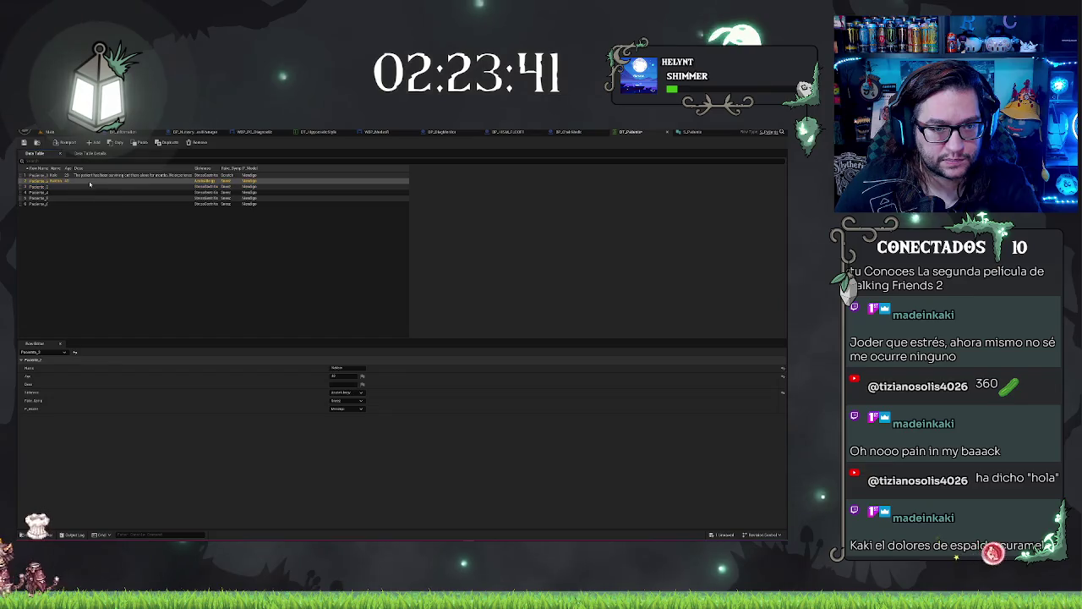
click(362, 400)
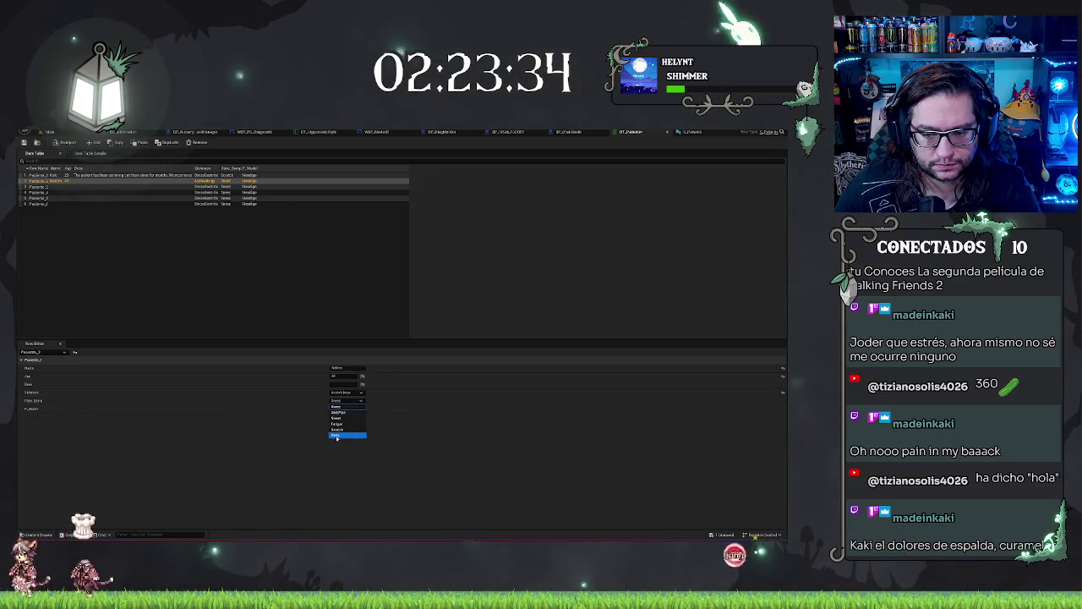
click(337, 436)
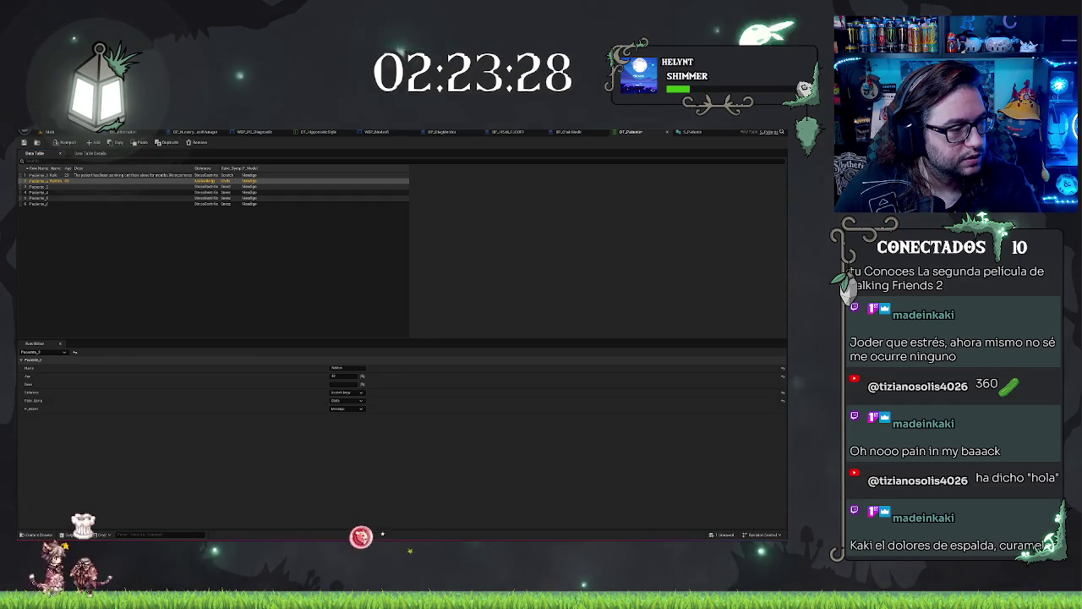
click(291, 279)
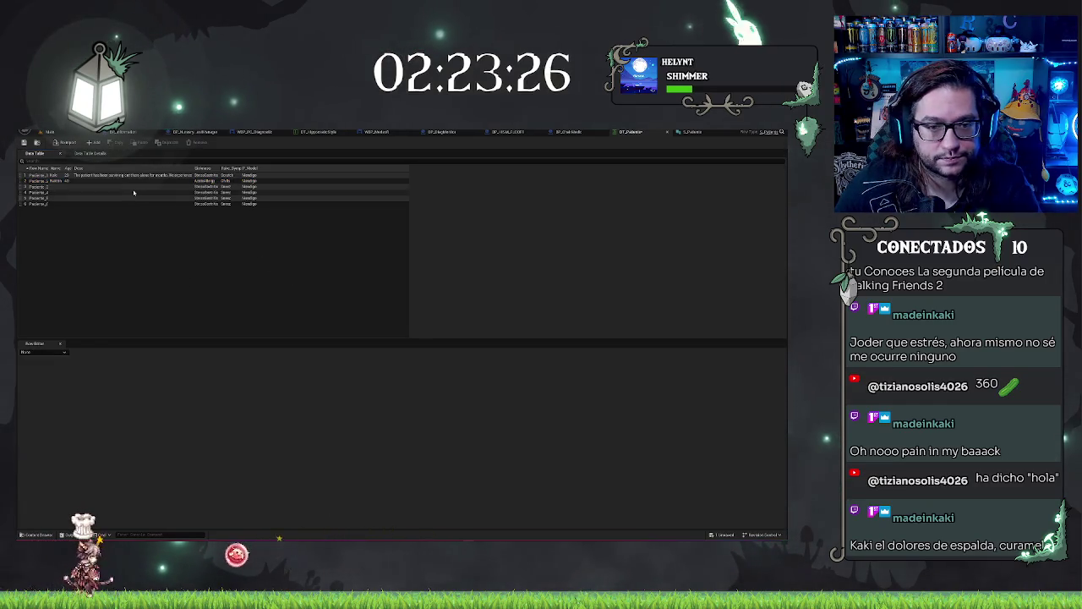
click(61, 181)
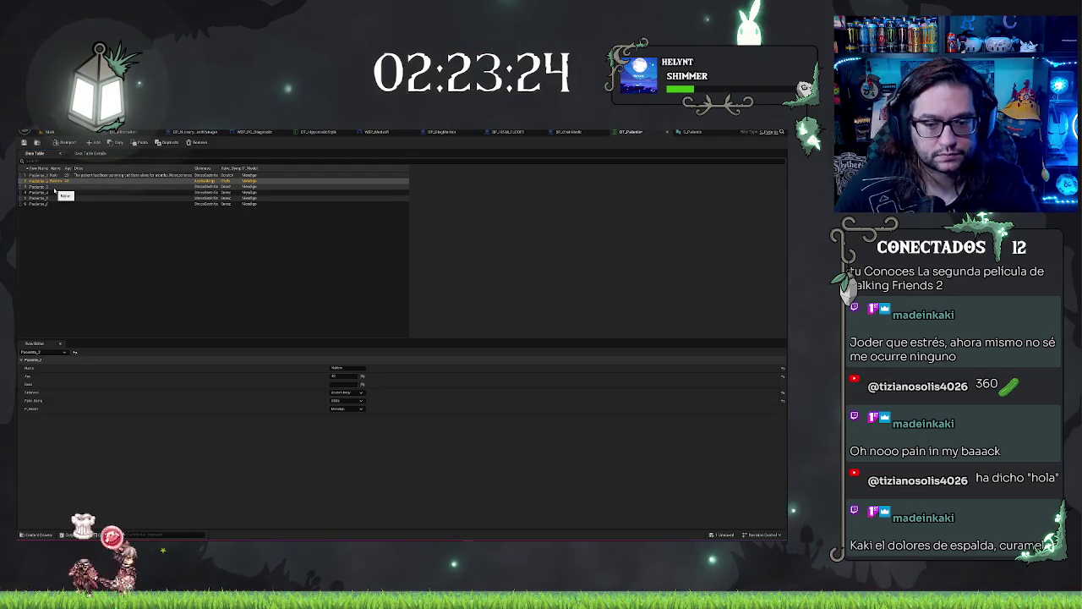
Step: Enter the patient name in Paciente_3's Name field
click(51, 186)
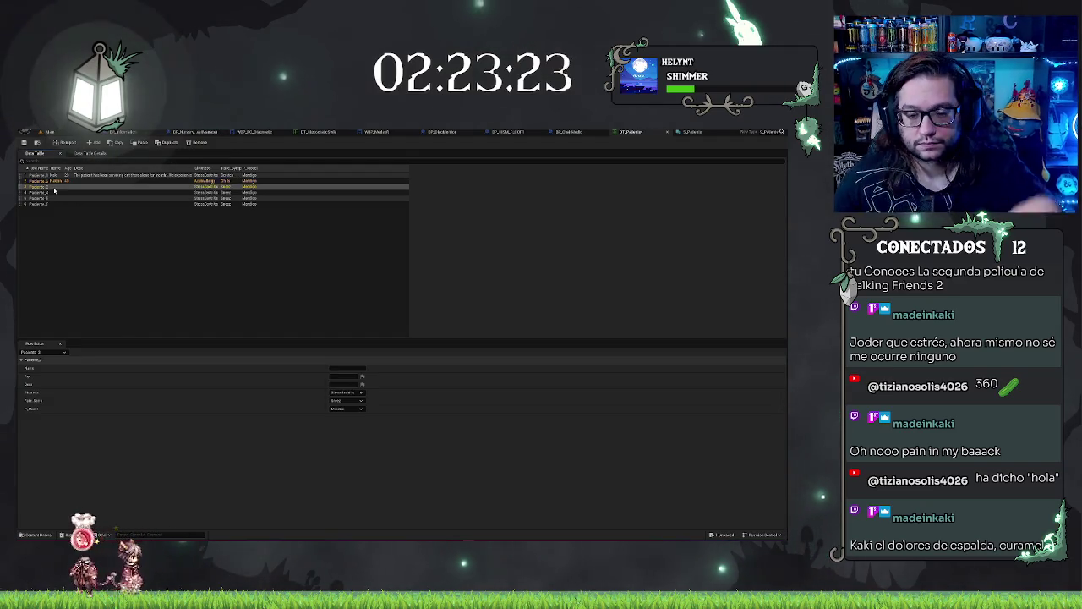
click(343, 365)
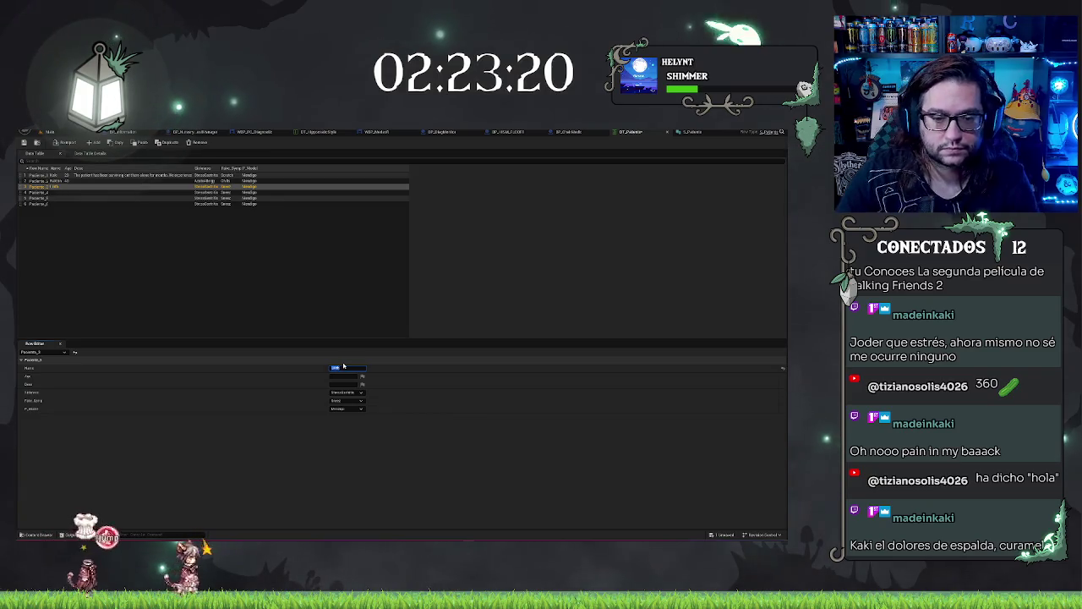
click(54, 194)
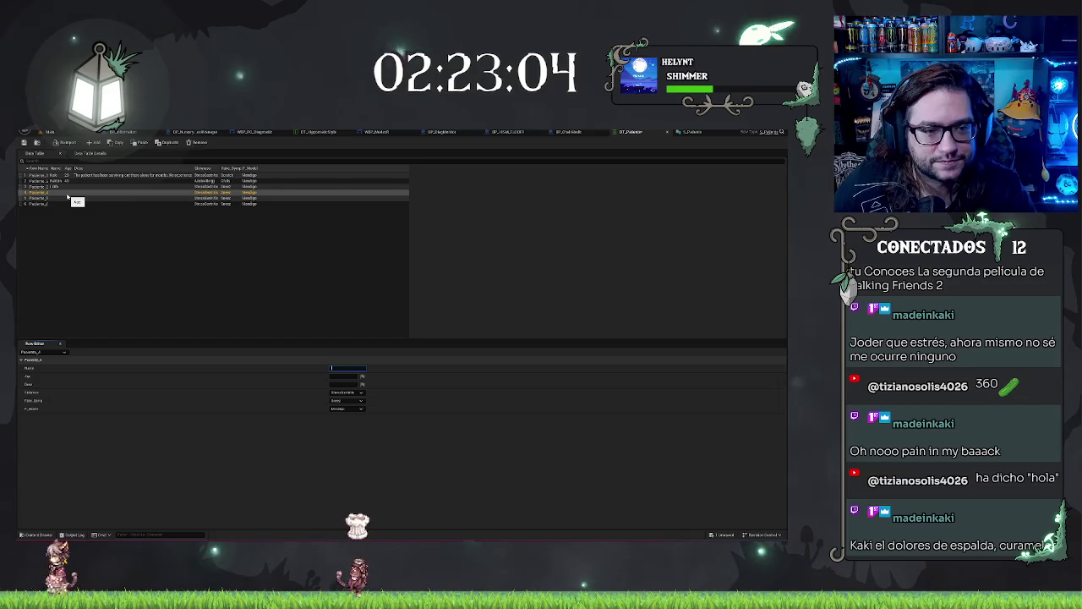
click(383, 348)
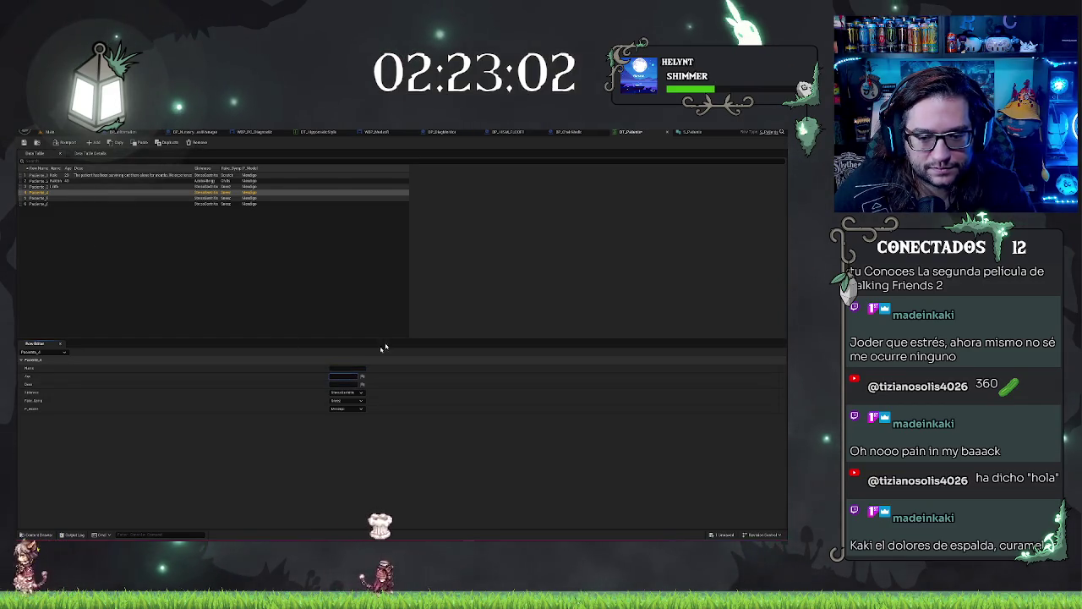
Step: Fill in patient names for the remaining rows through Paciente_6
click(50, 198)
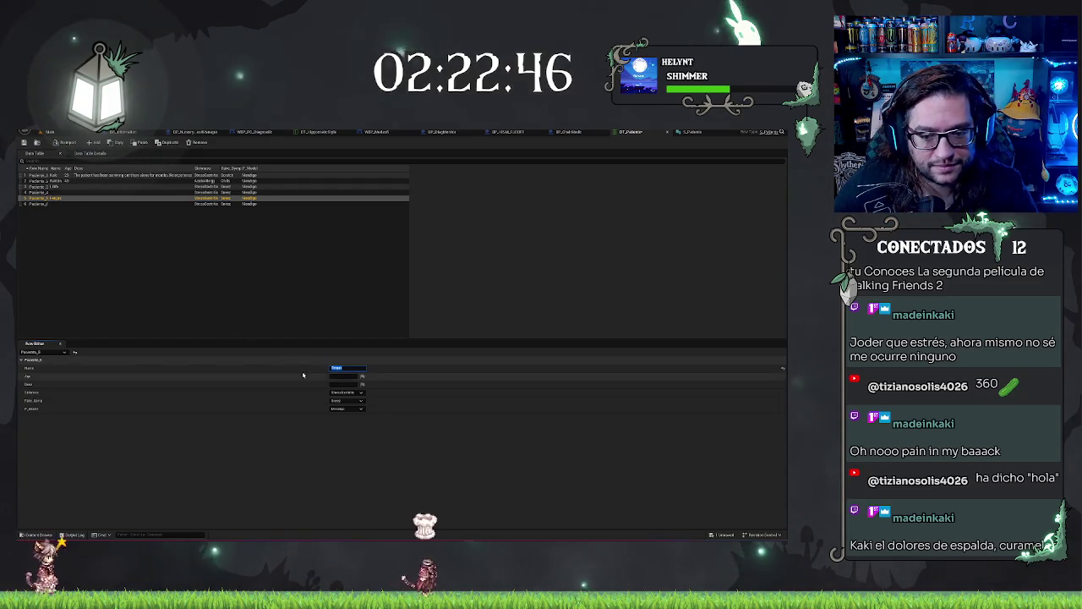
click(40, 193)
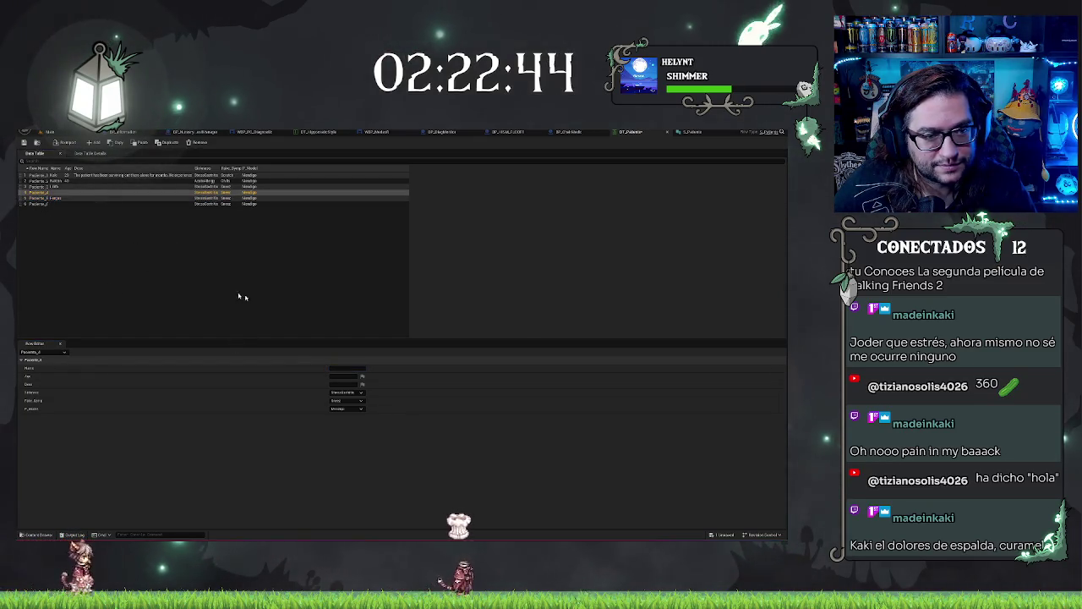
click(346, 368)
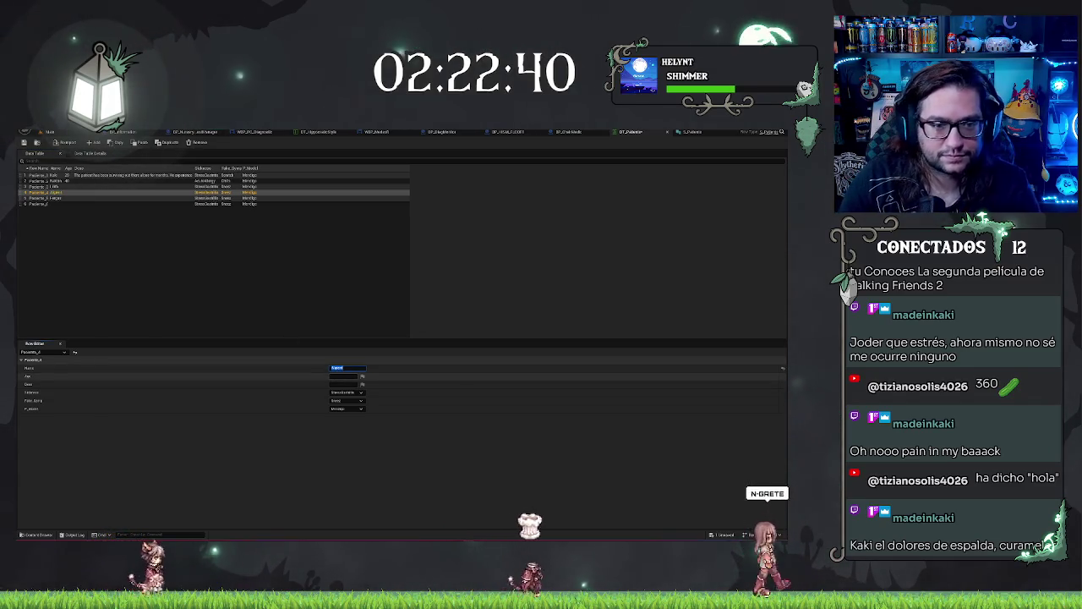
key(Return)
click(52, 206)
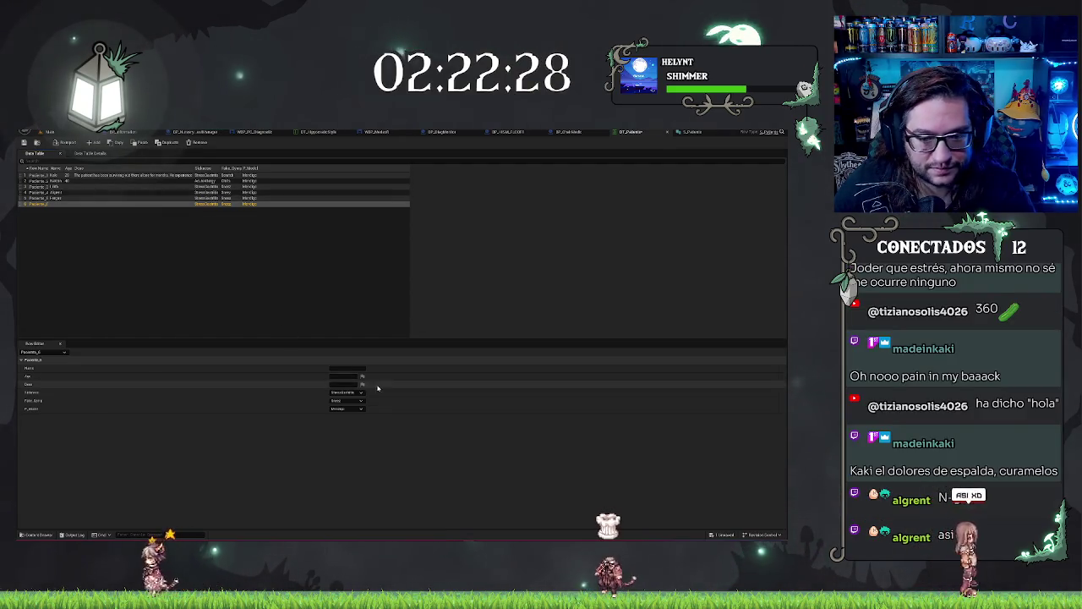
click(346, 369)
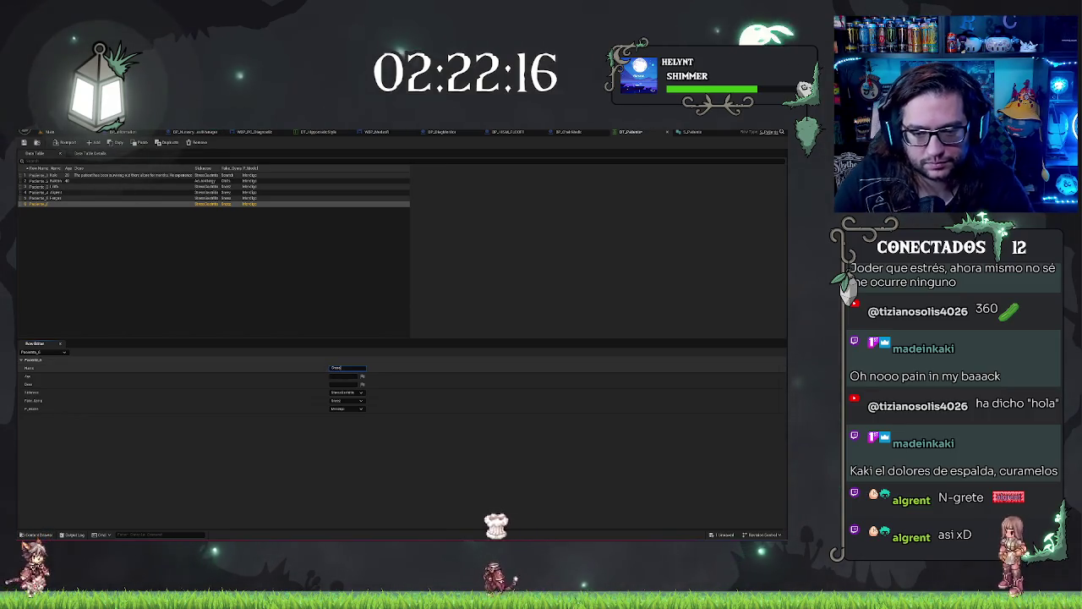
click(160, 236)
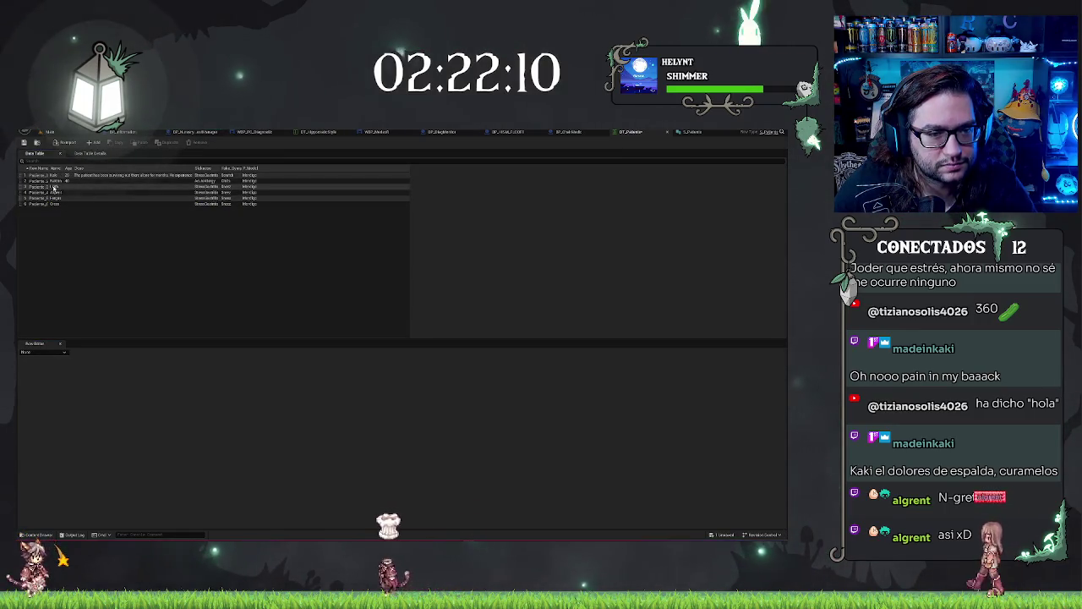
Step: Enter ages for rows Paciente_3 through Paciente_6 in the Row Editor
click(101, 187)
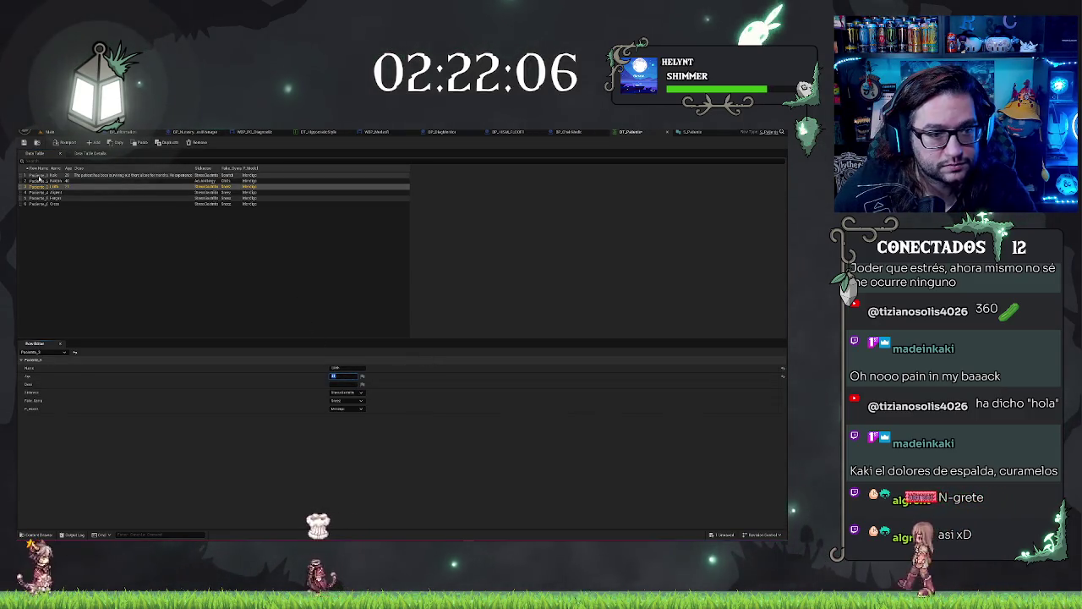
click(57, 194)
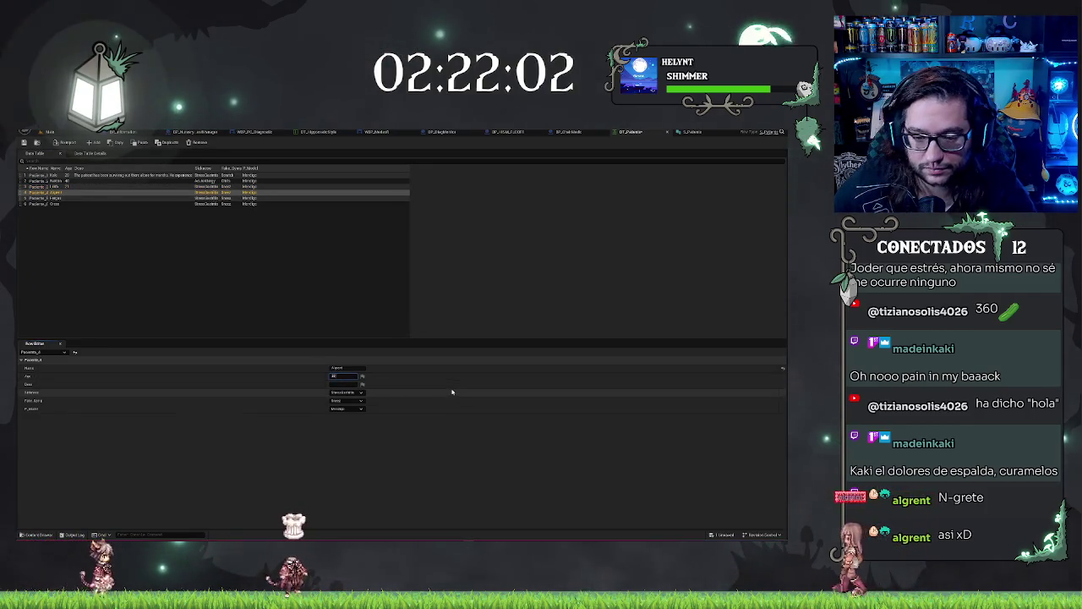
key(Down)
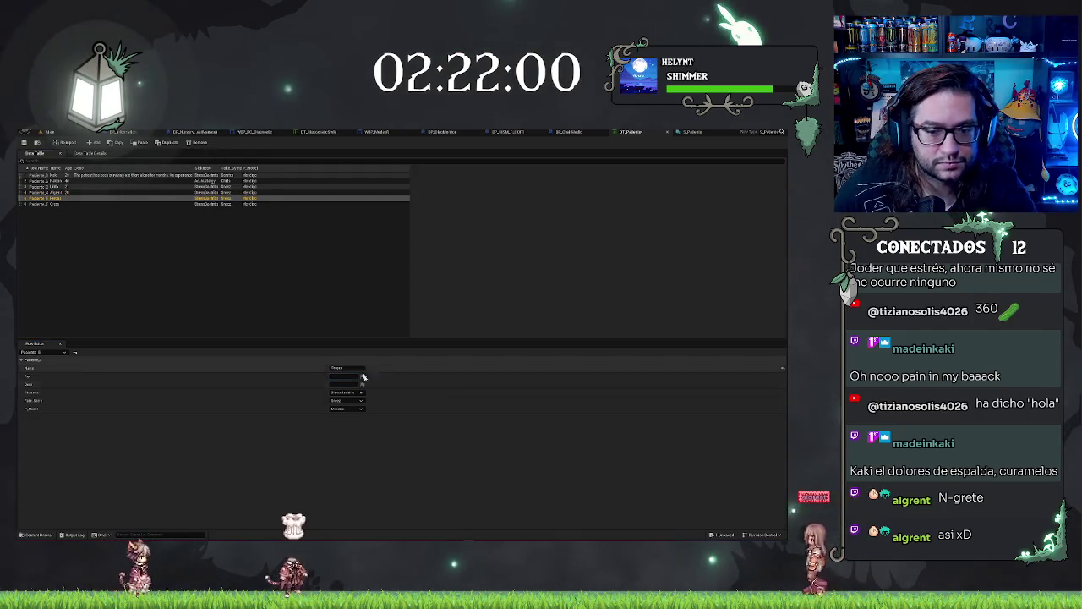
click(345, 375)
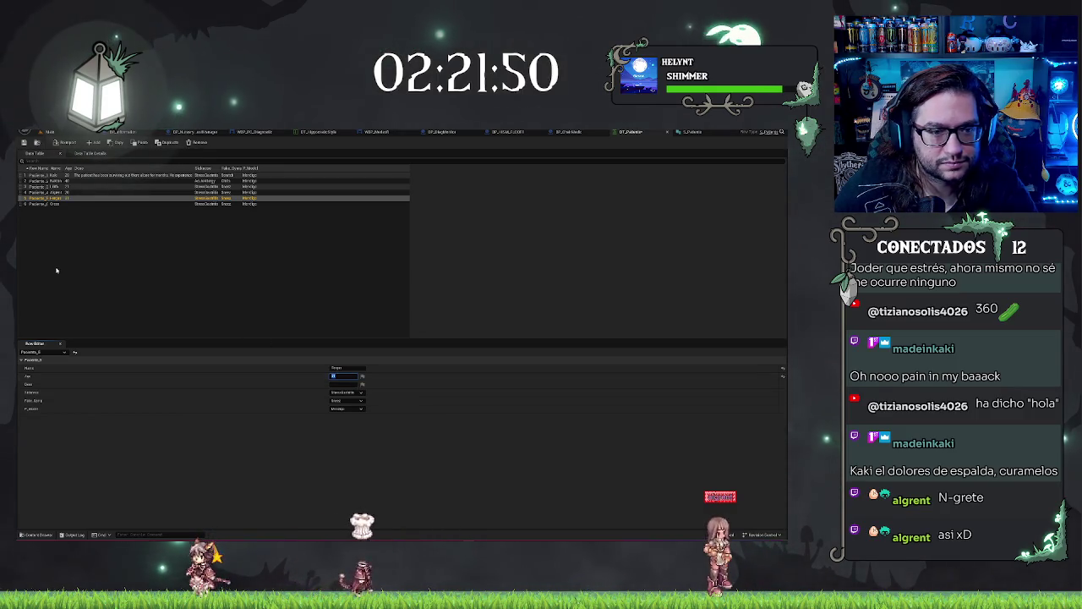
click(68, 204)
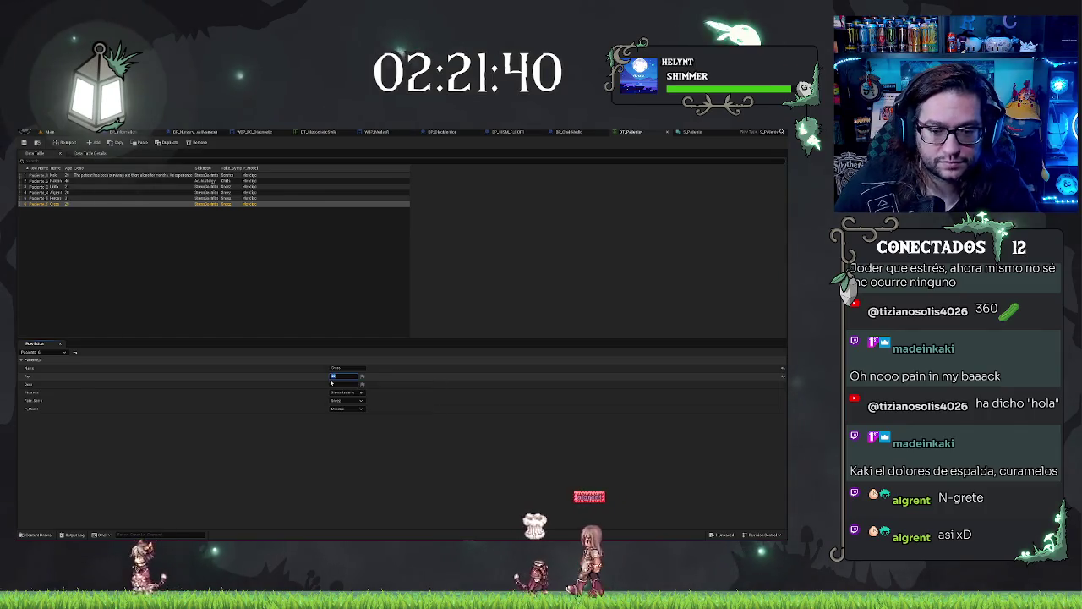
Step: Choose a new sickness for Paciente_3 and the last sickness option for Paciente_4
click(198, 267)
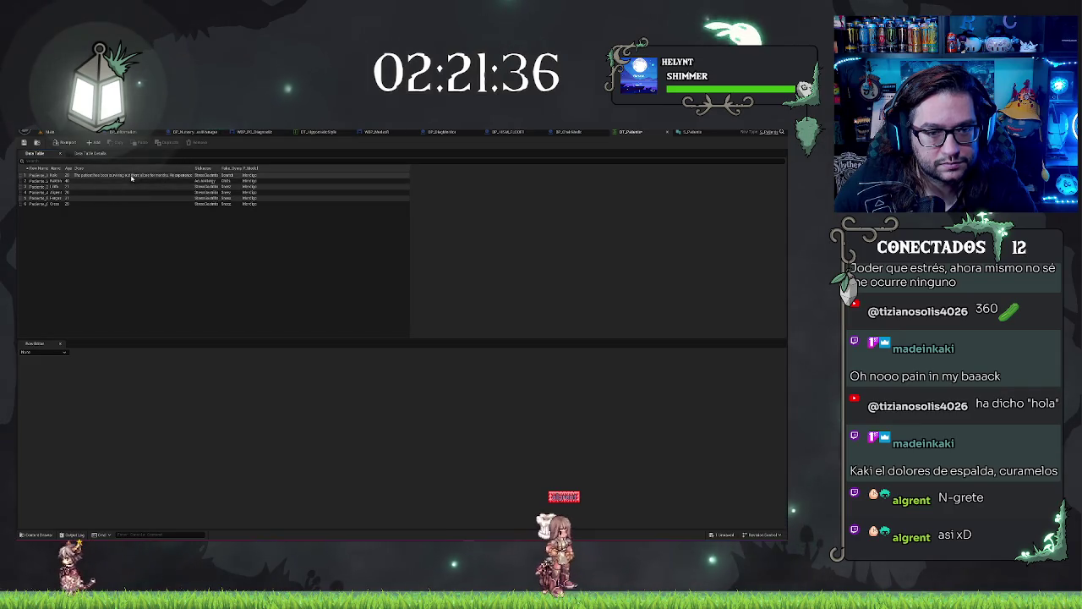
click(51, 174)
click(51, 186)
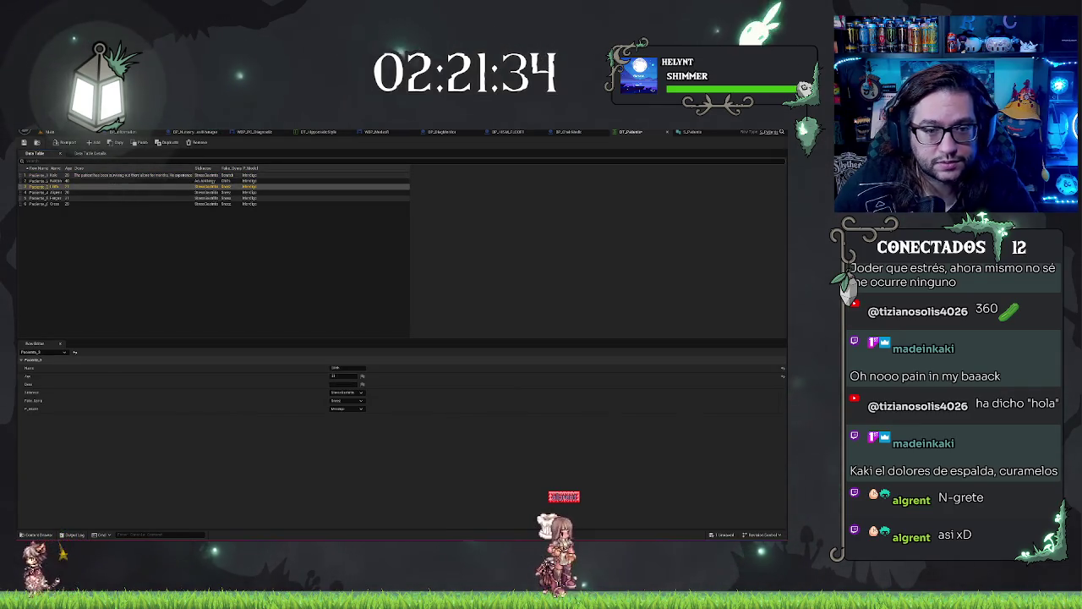
click(361, 393)
click(360, 414)
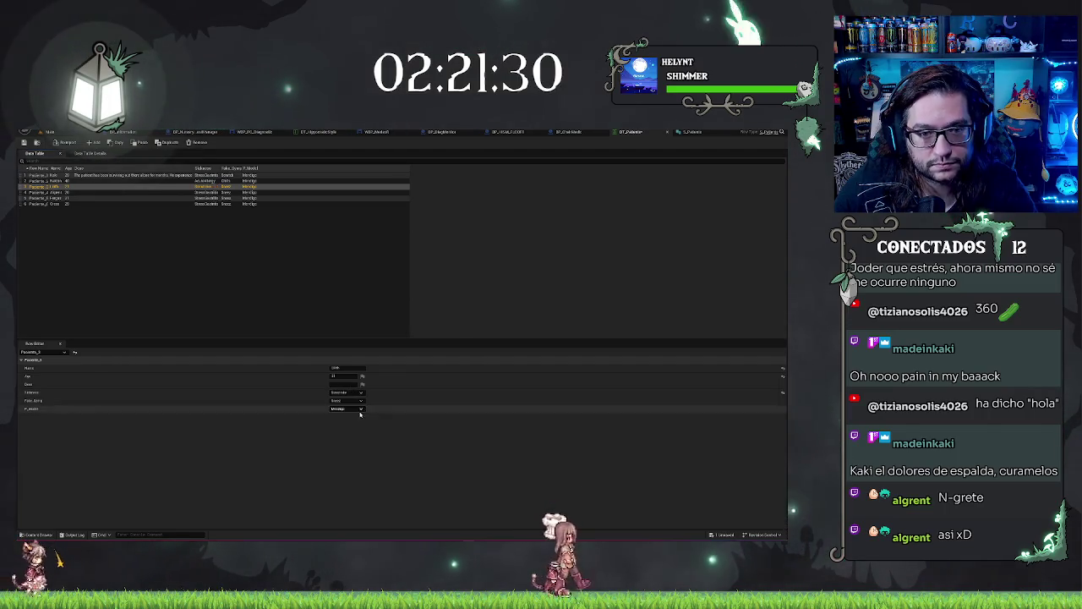
click(198, 194)
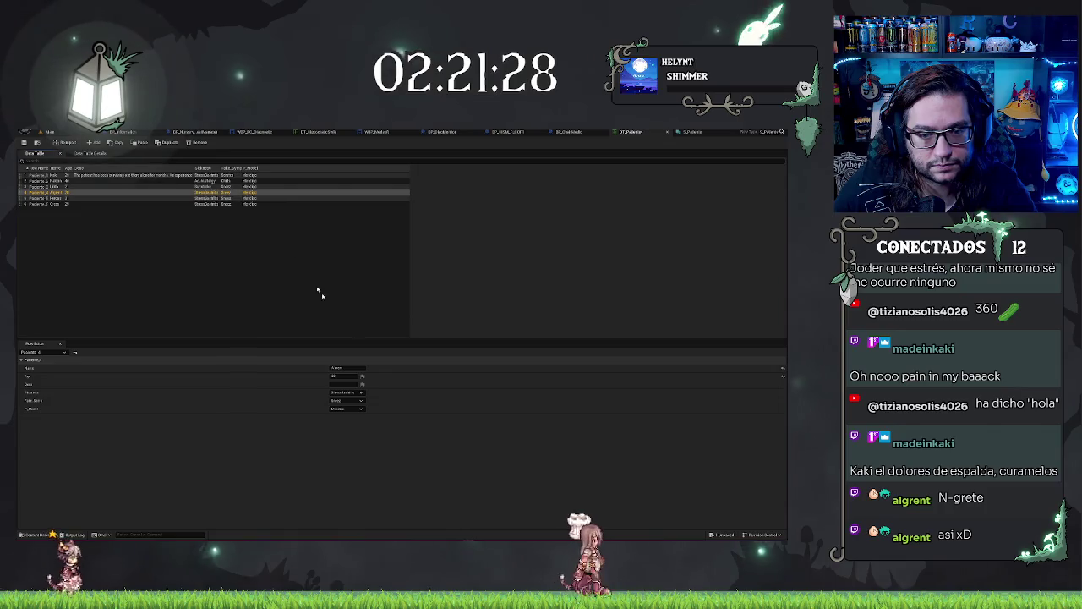
click(360, 392)
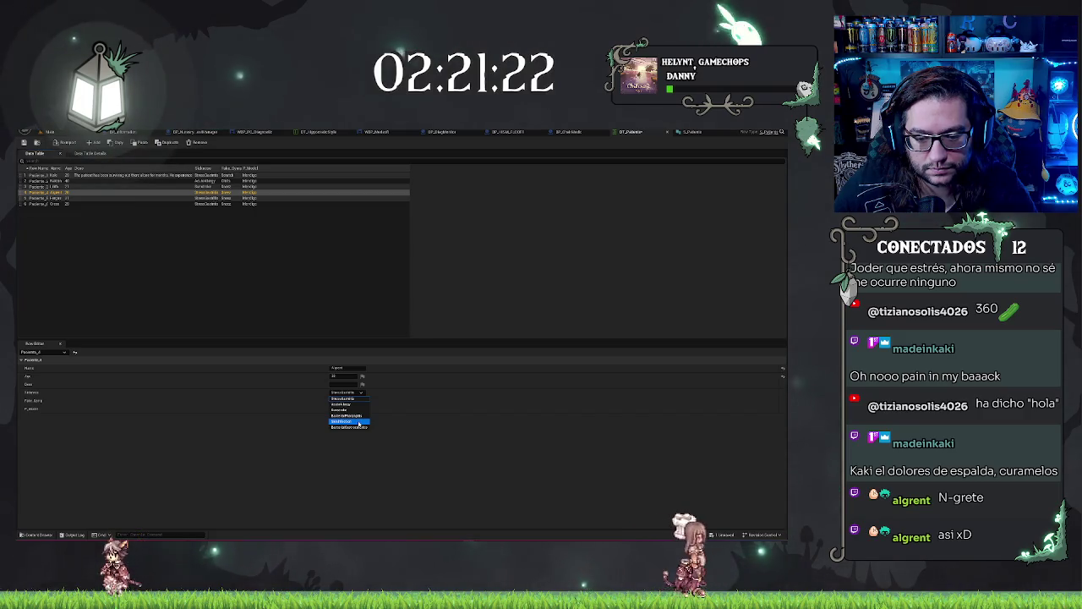
click(365, 427)
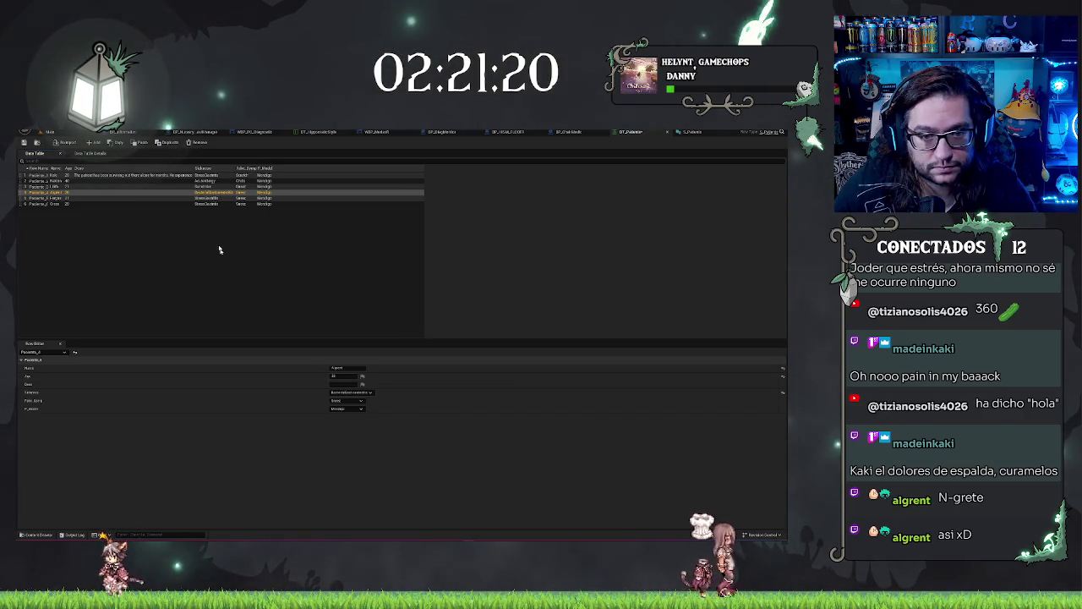
Step: Pick sicknesses for Paciente_5 and Paciente_6 from their dropdowns
click(215, 198)
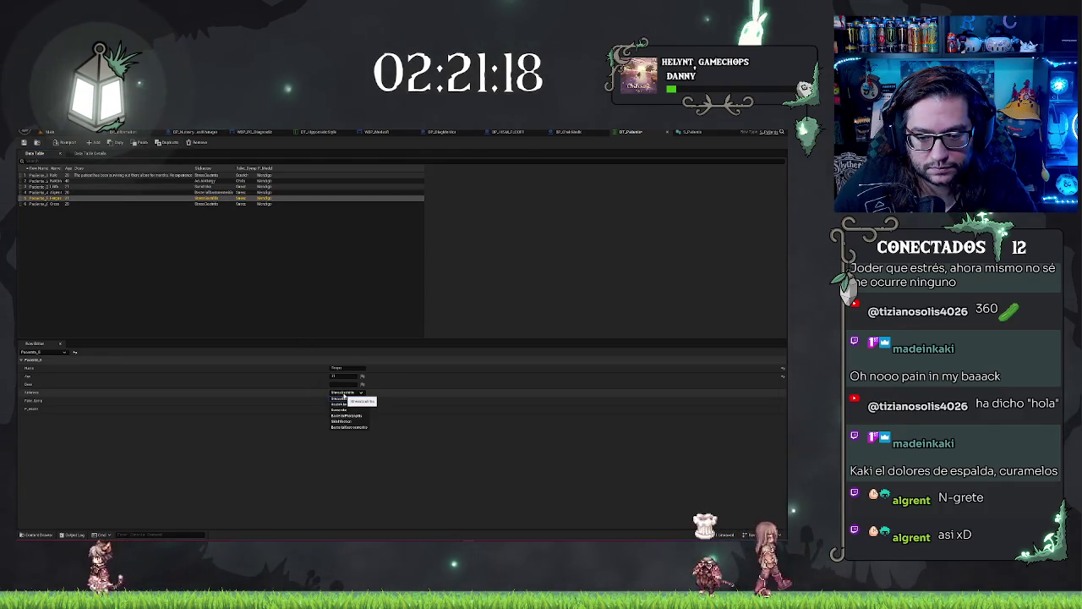
click(349, 422)
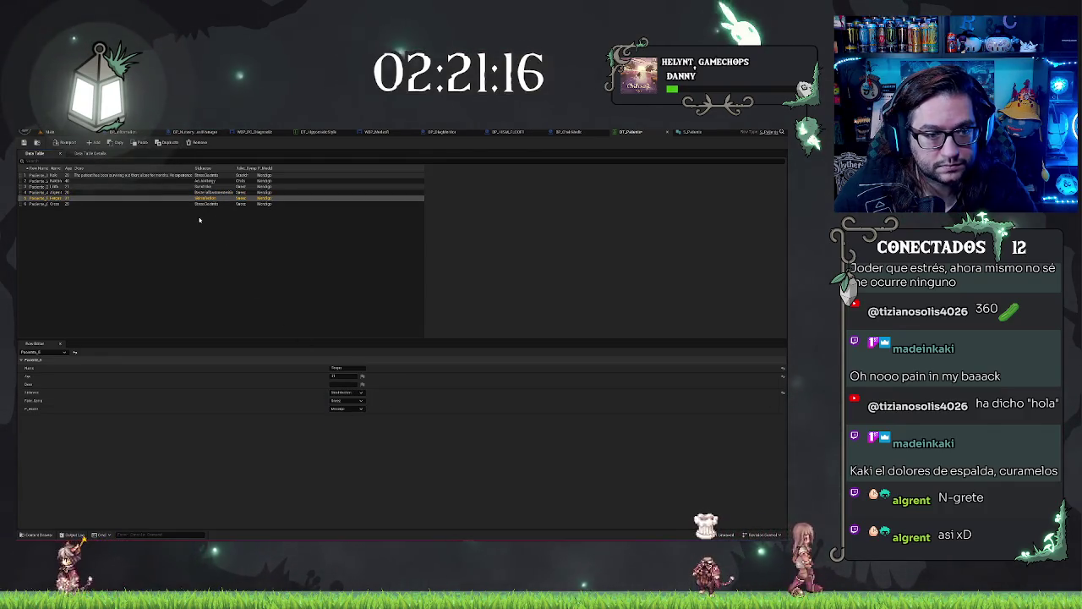
click(246, 204)
click(343, 393)
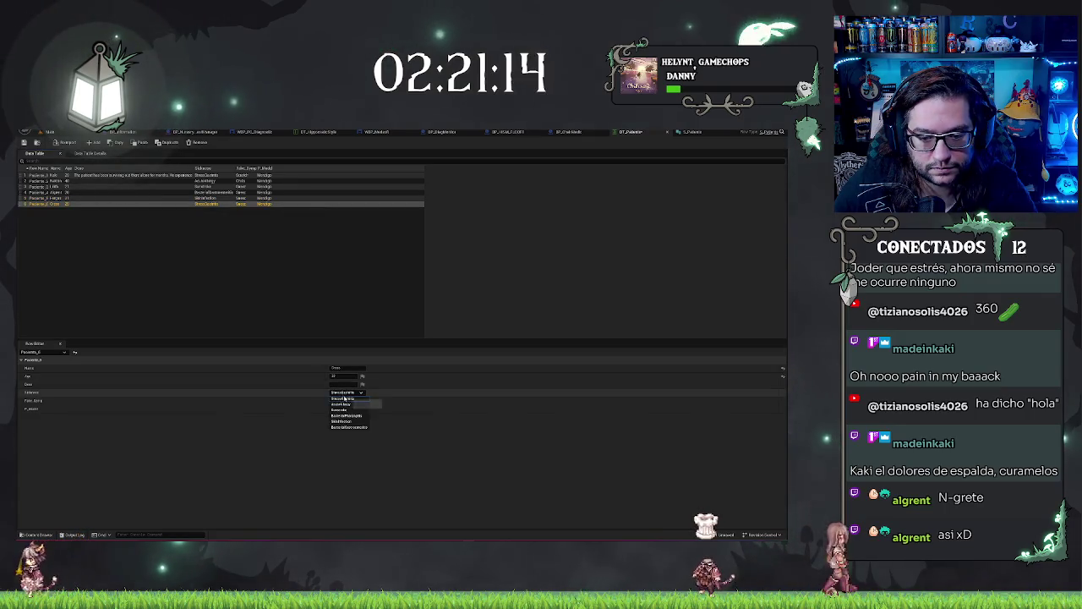
click(351, 420)
click(252, 284)
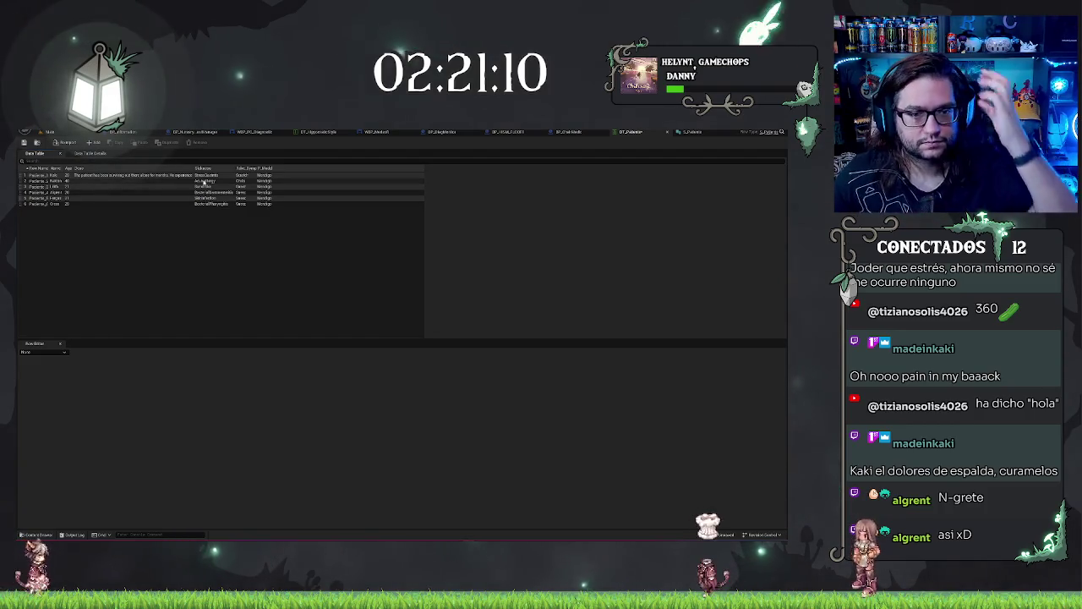
click(211, 187)
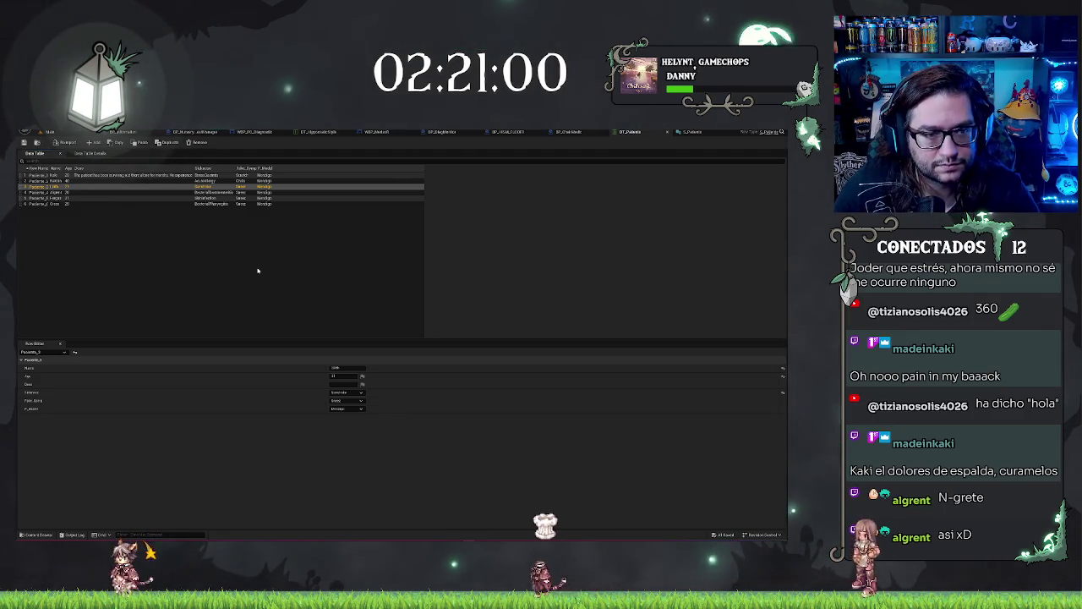
Step: Add a new row to DT_Patients and rename it Paciente_7
click(100, 144)
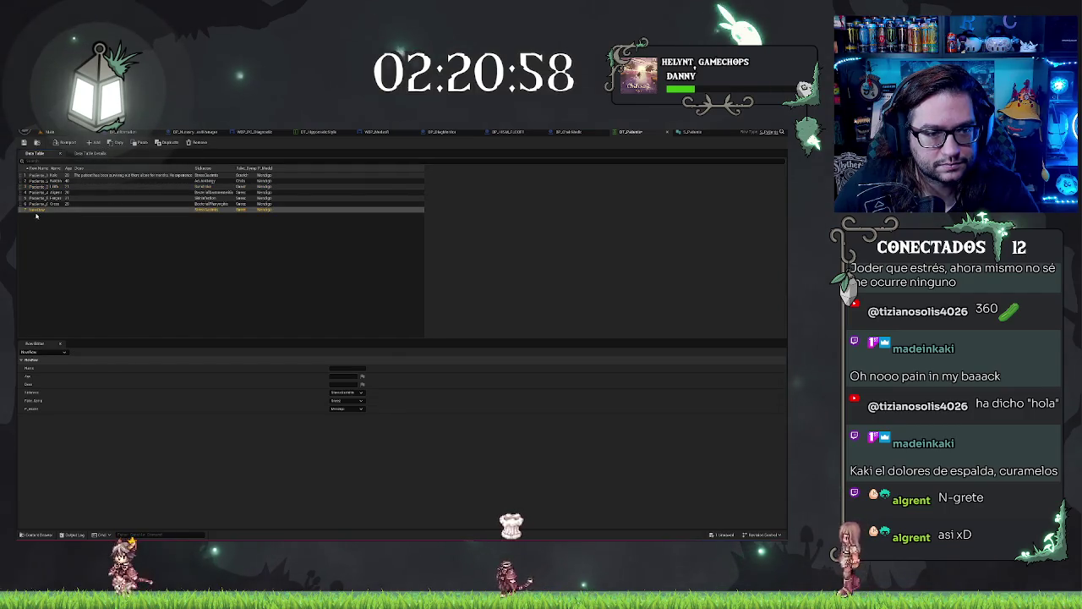
double_click(36, 210)
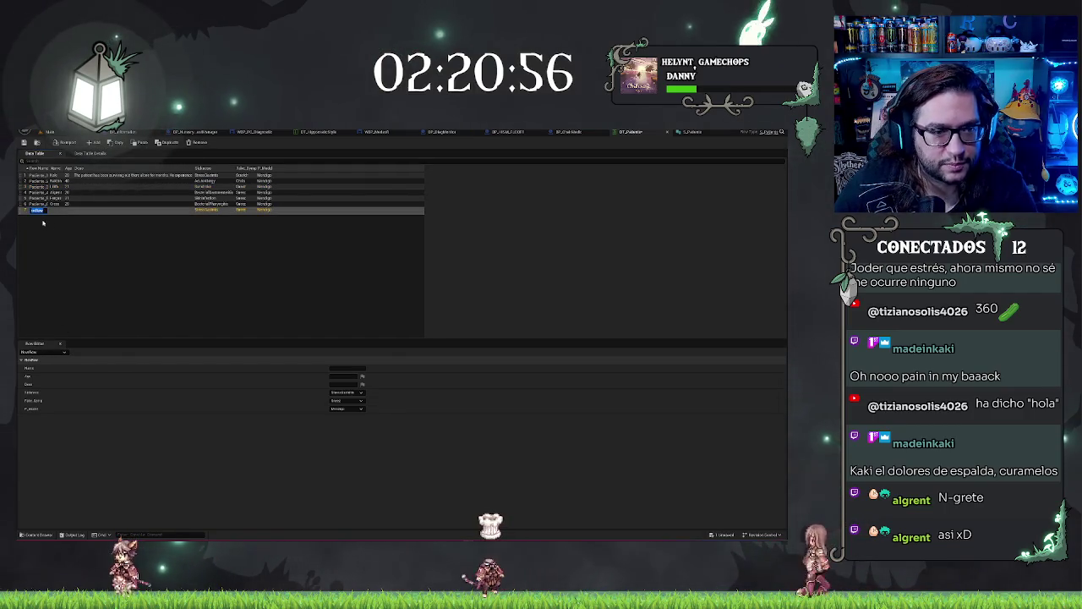
text(Paciente_6)
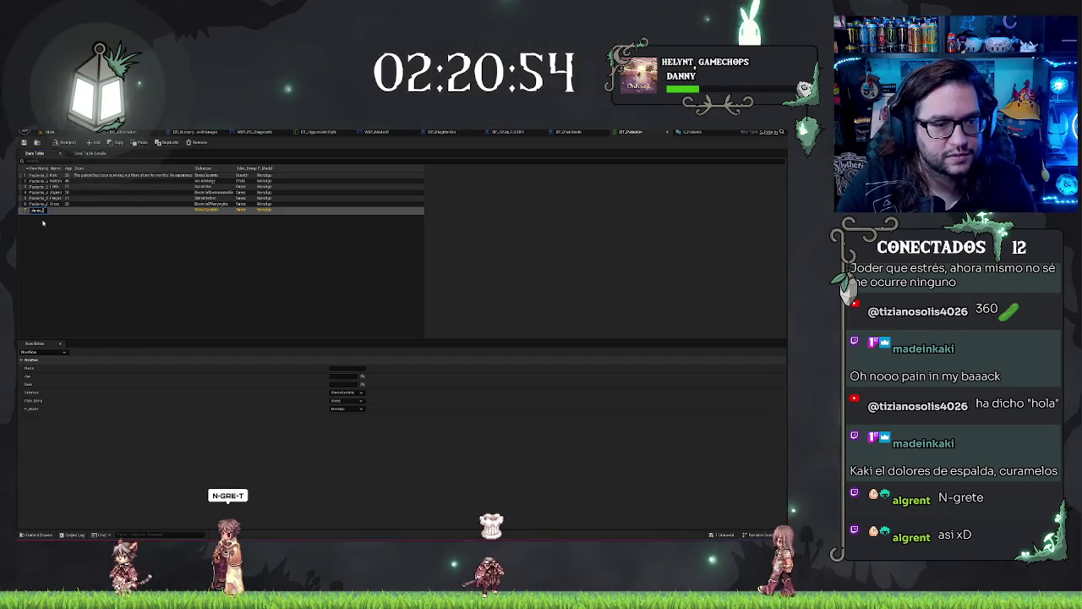
key(Return)
key(Return)
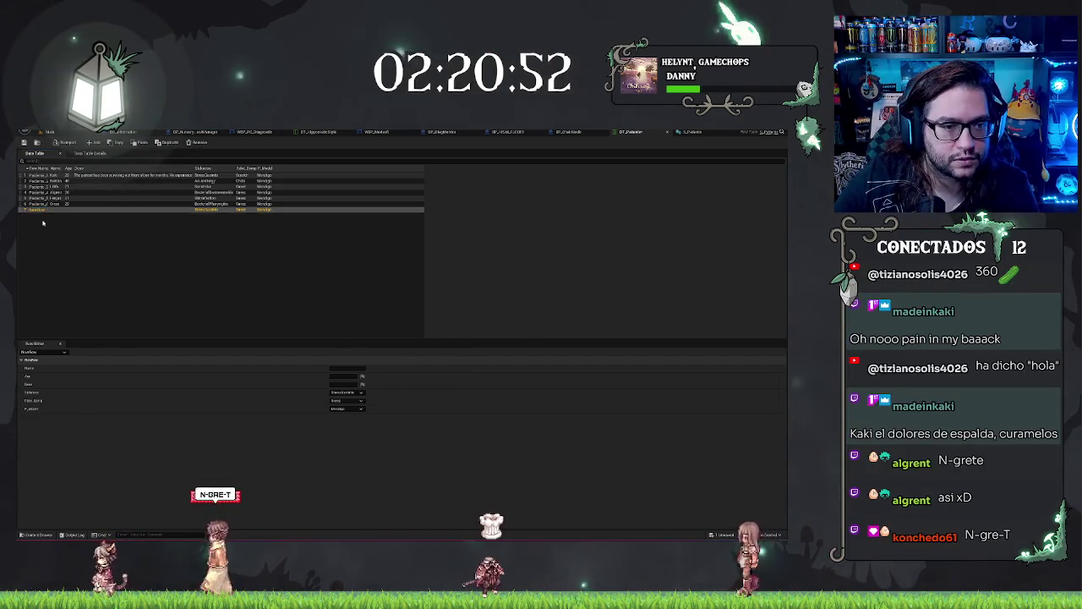
text(Pacie)
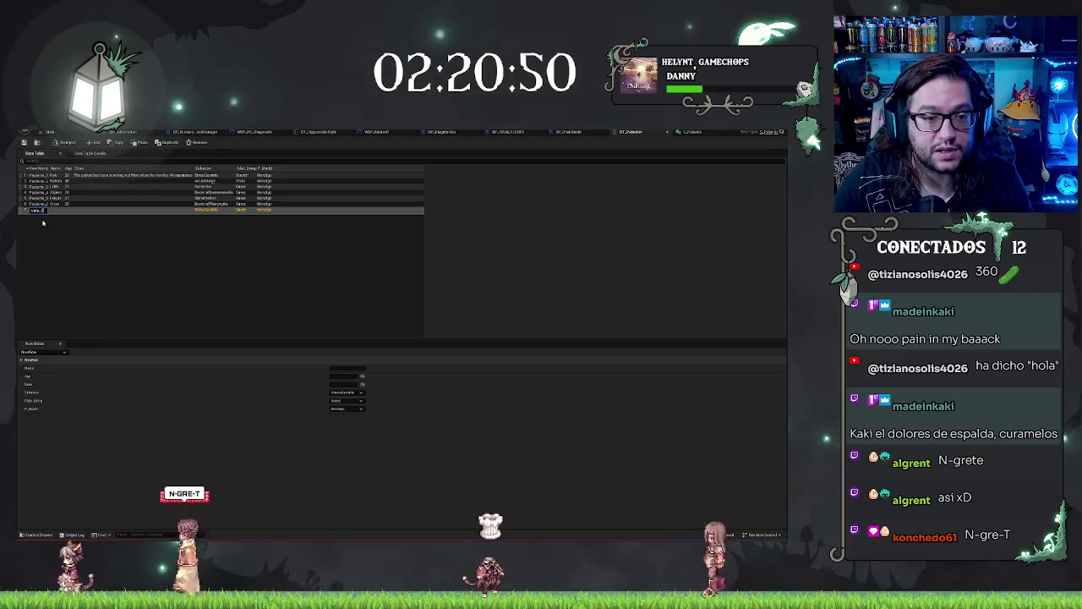
text(nte_7)
key(Return)
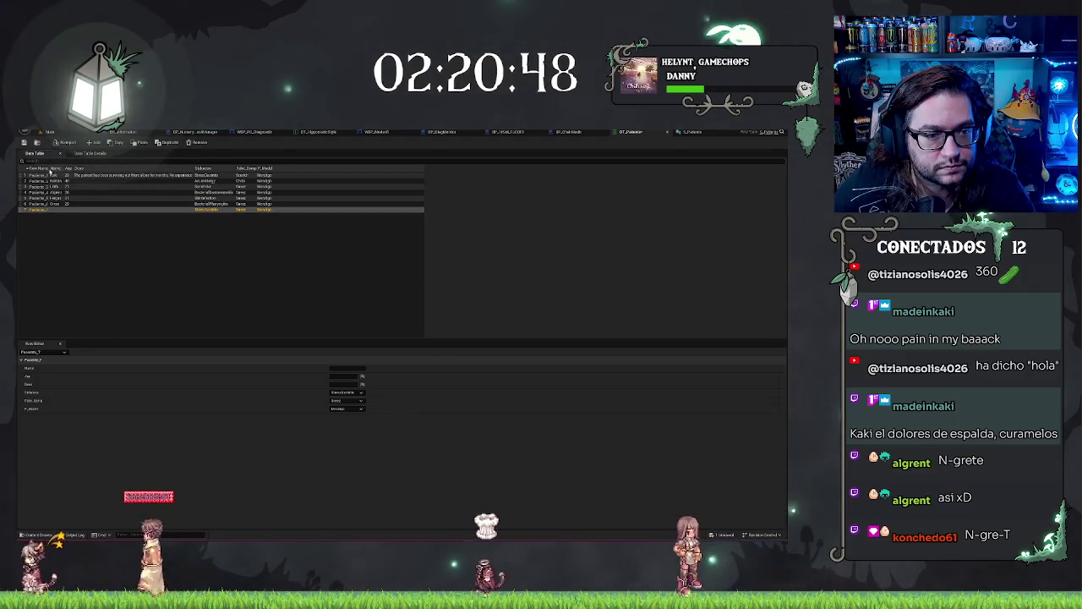
Step: Type the patient's name into Paciente_7's Name field
click(93, 245)
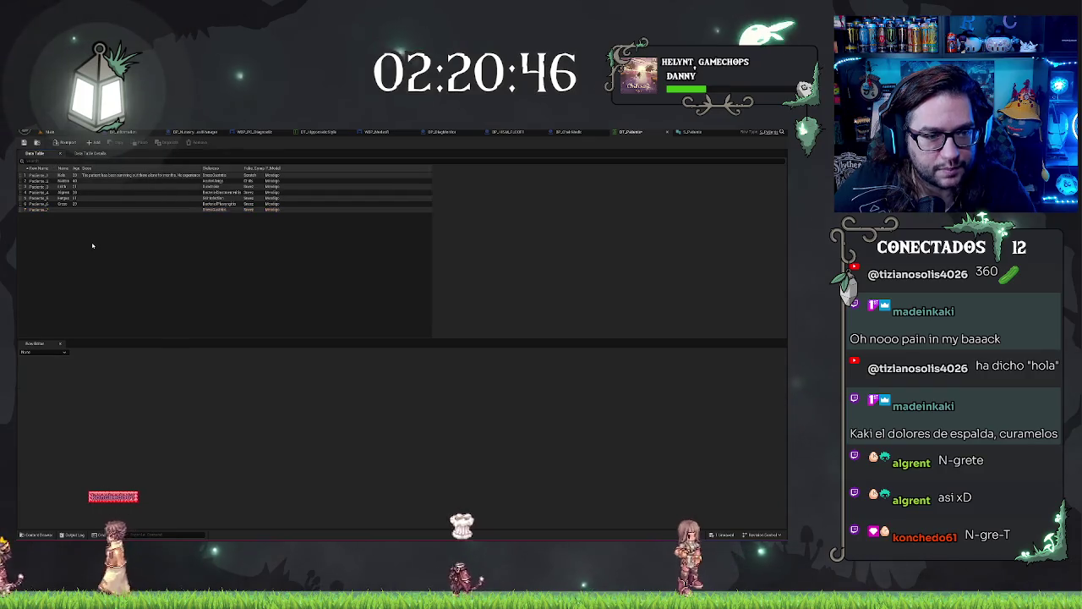
click(66, 209)
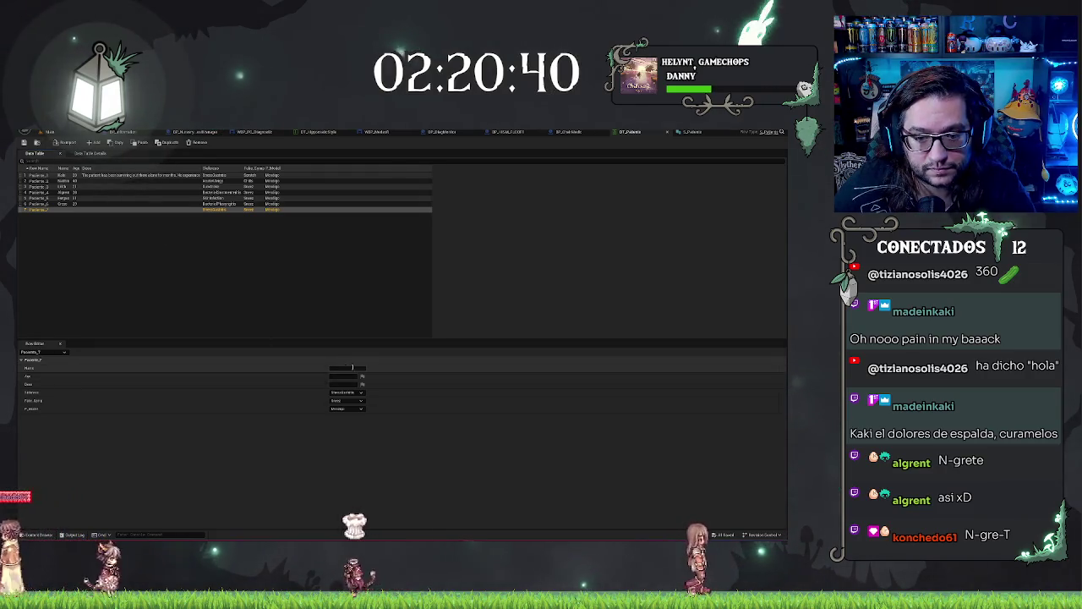
click(353, 367)
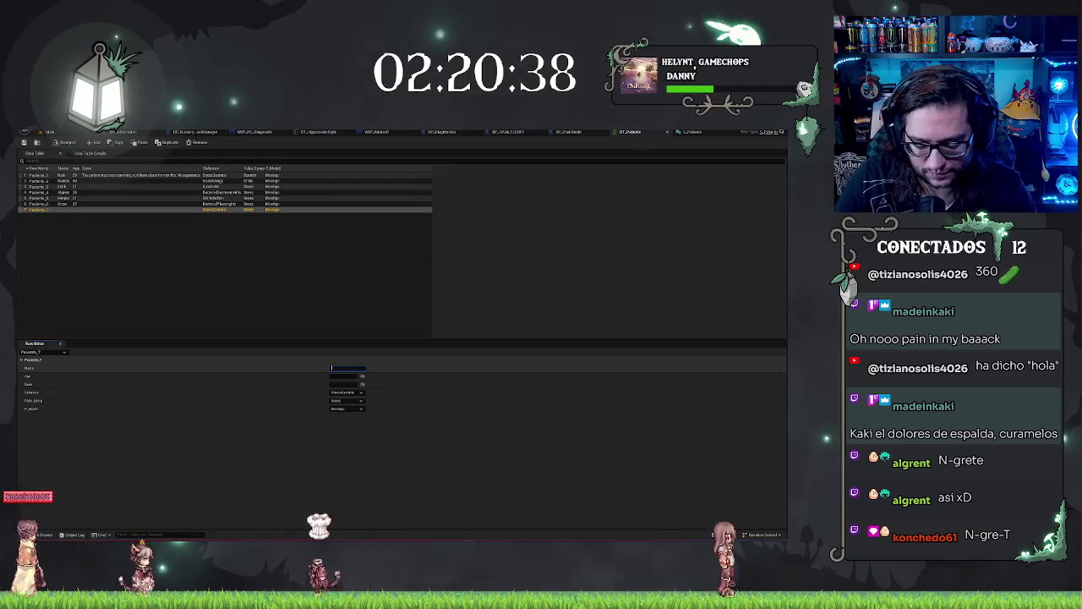
text(Ngr)
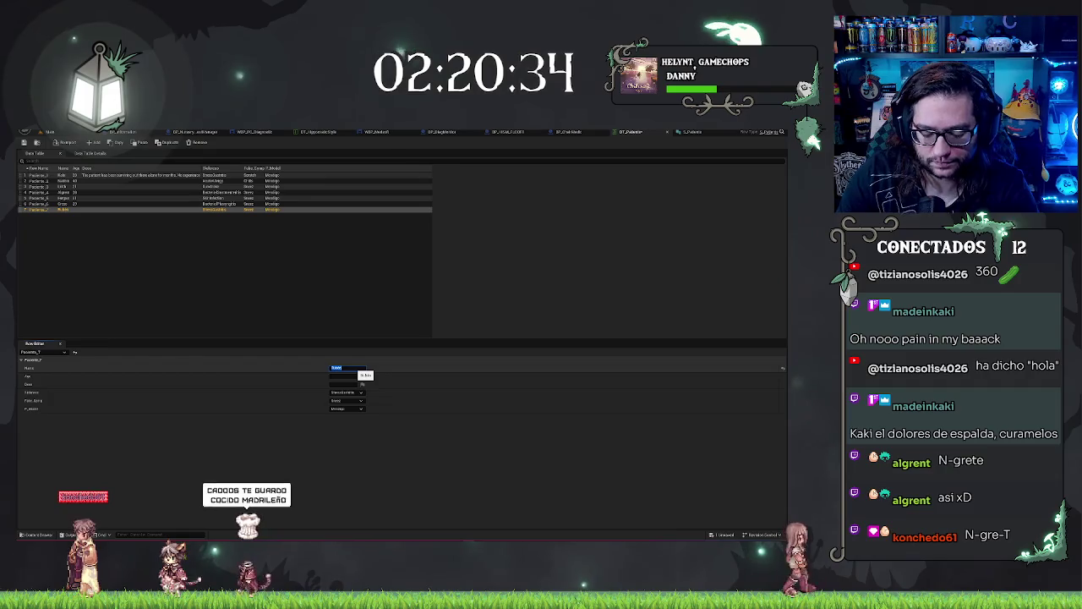
click(306, 246)
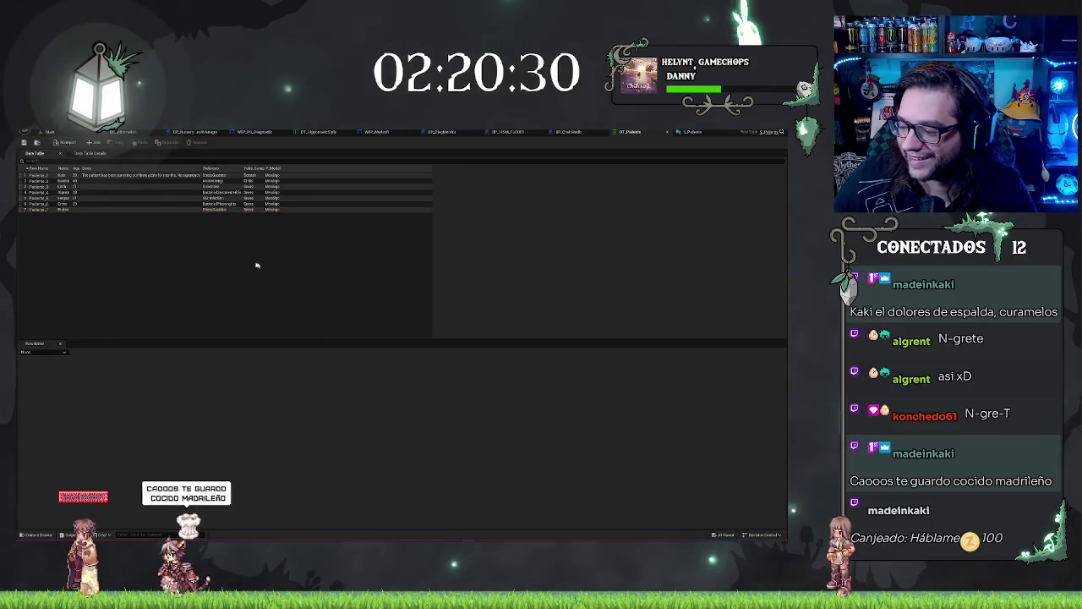
click(76, 209)
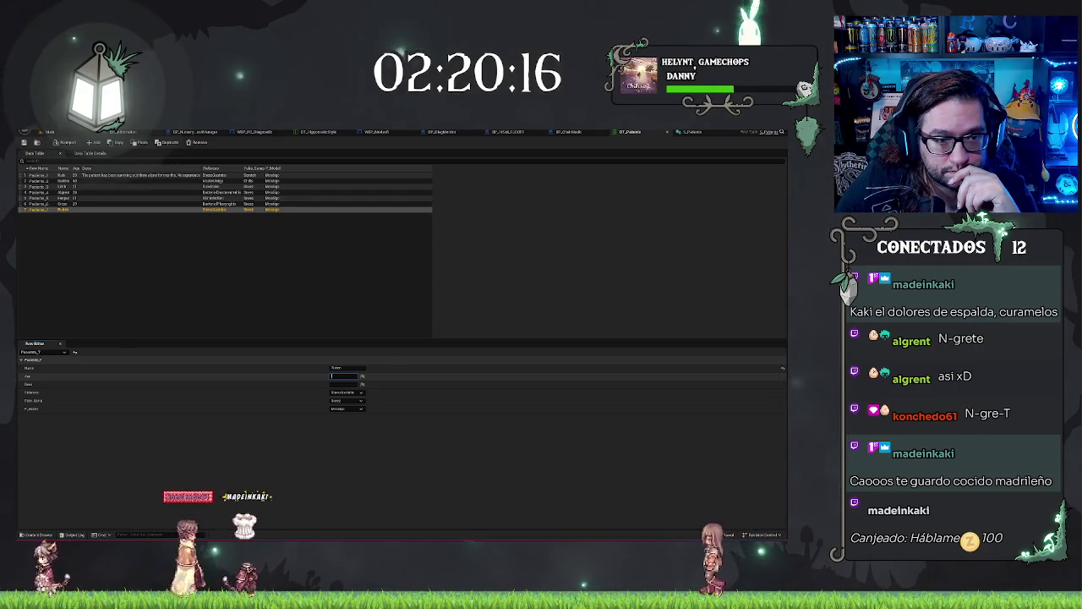
Step: Enter Paciente_7's age and choose a different sickness for it
click(328, 374)
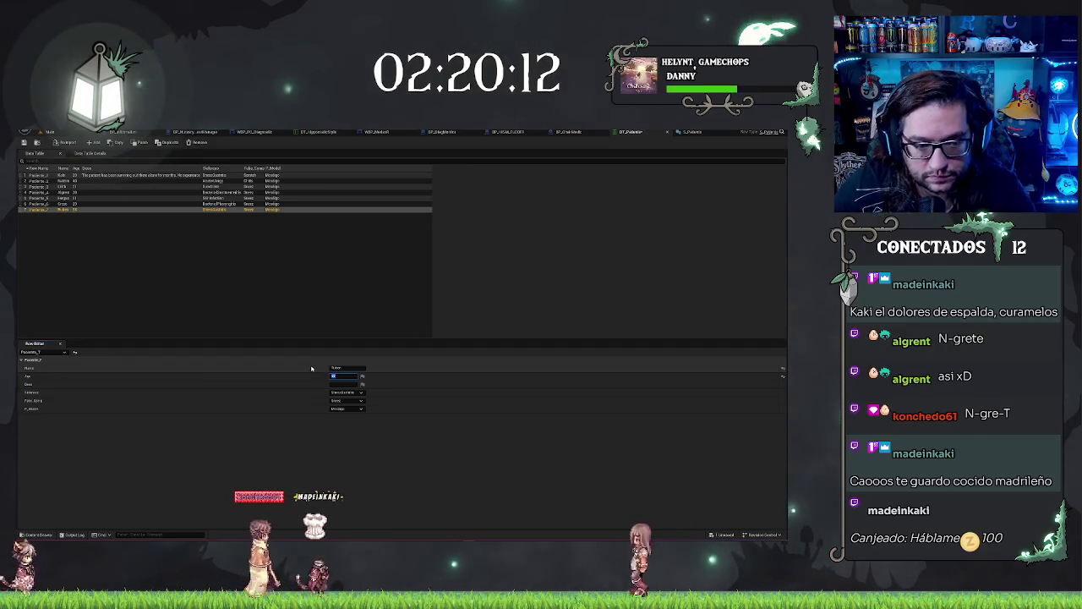
key(Return)
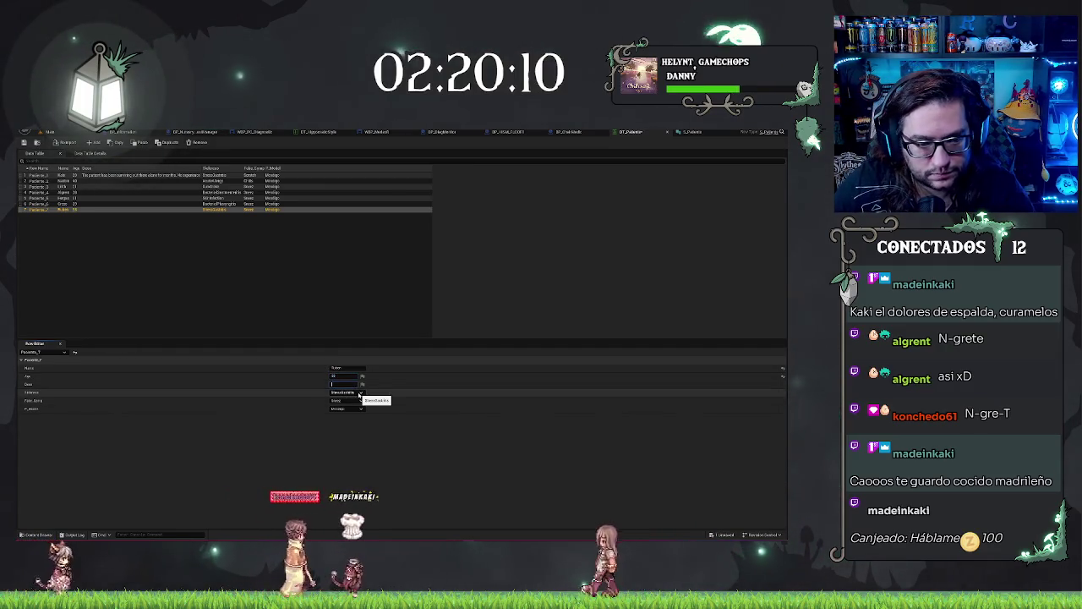
click(359, 394)
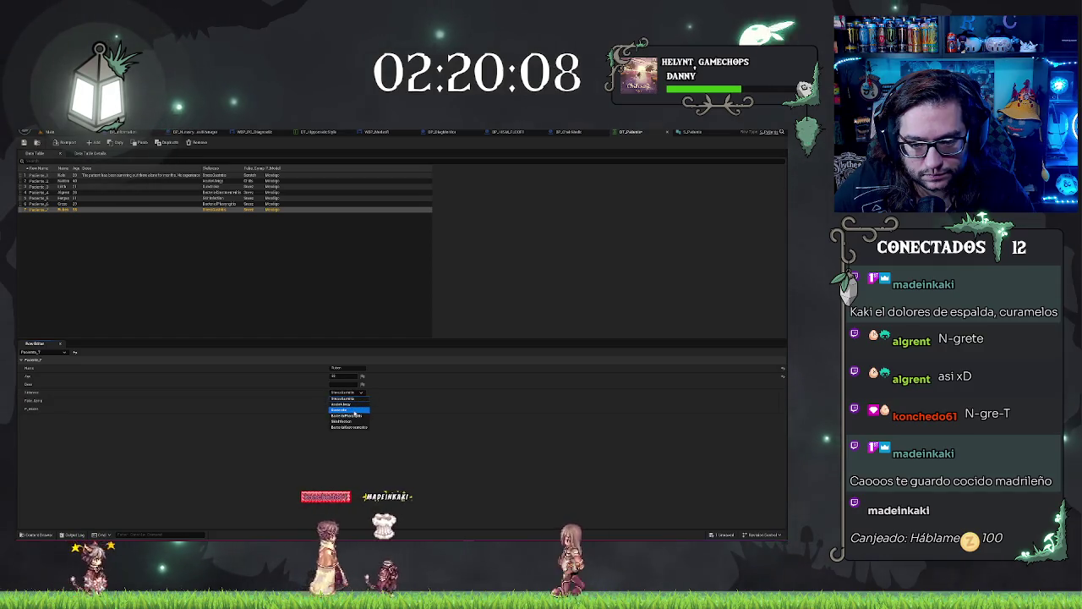
click(355, 410)
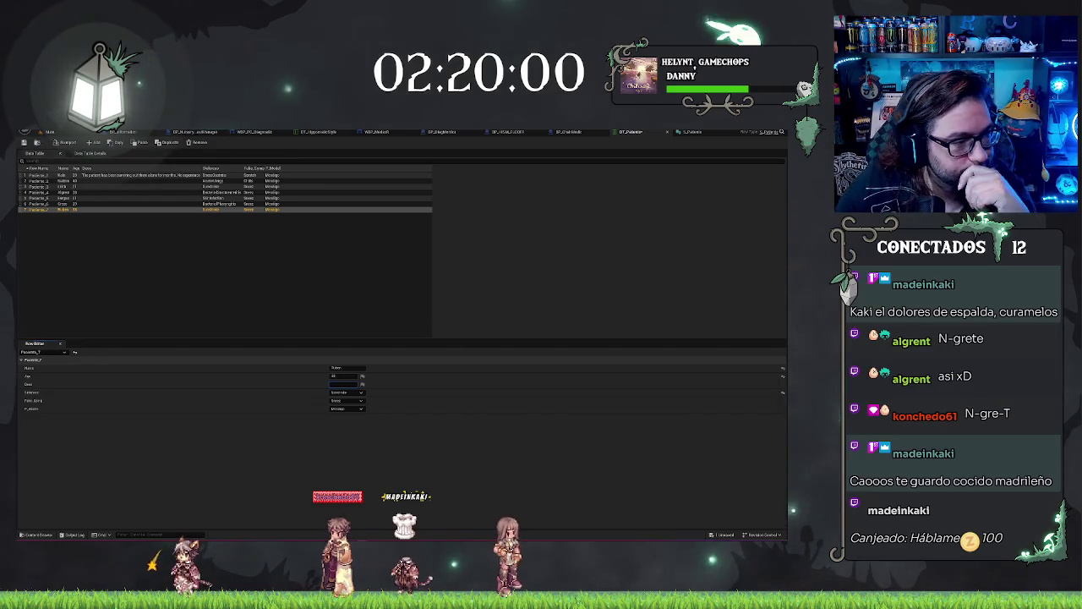
Step: Set Paciente_3's Fake Symptom to Fatigue
click(84, 186)
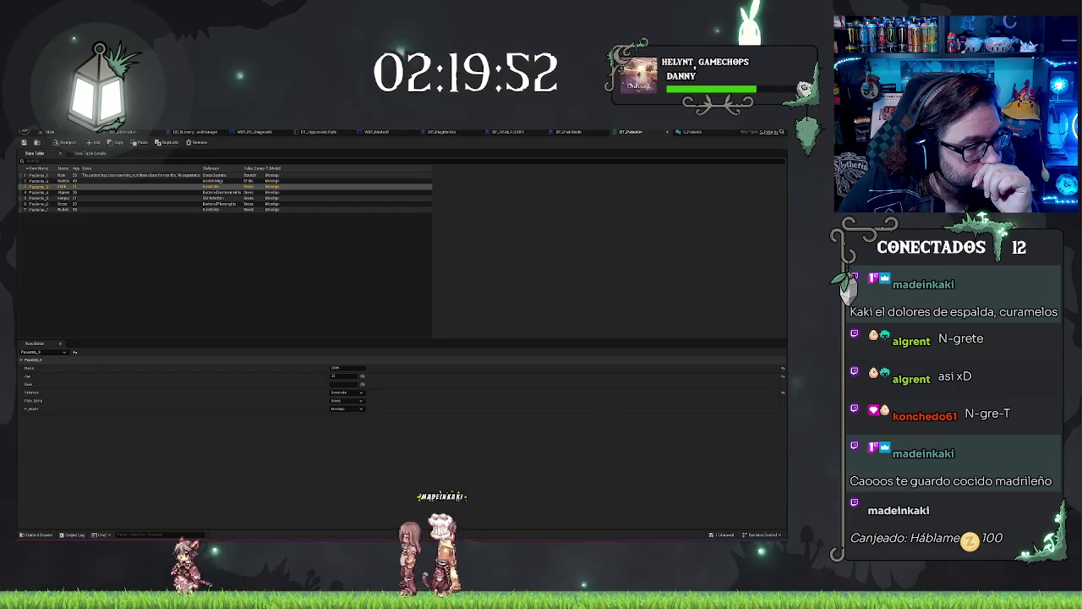
click(346, 401)
click(338, 424)
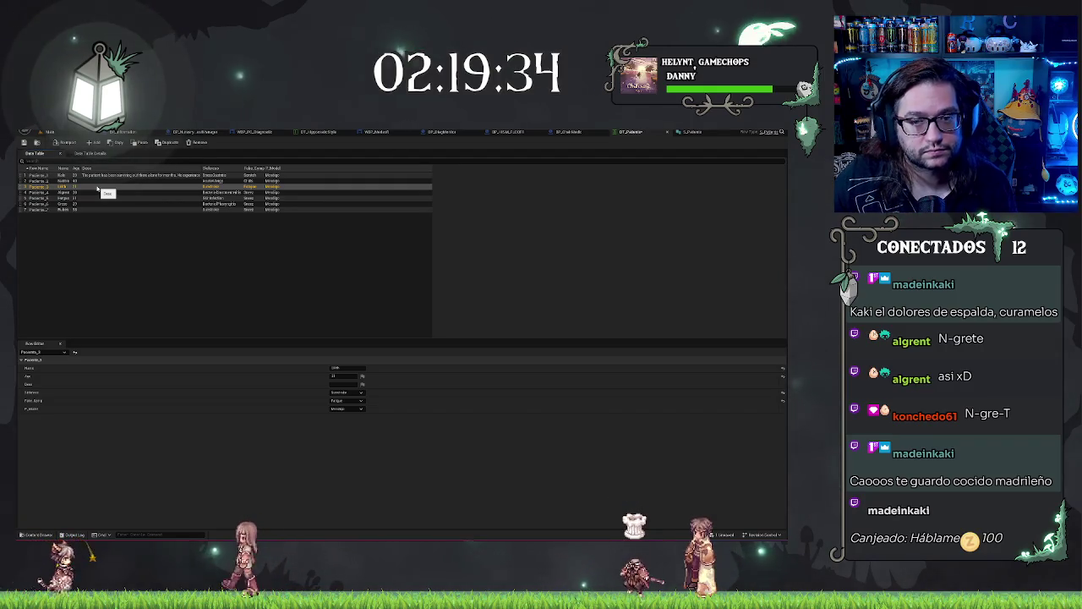
click(689, 132)
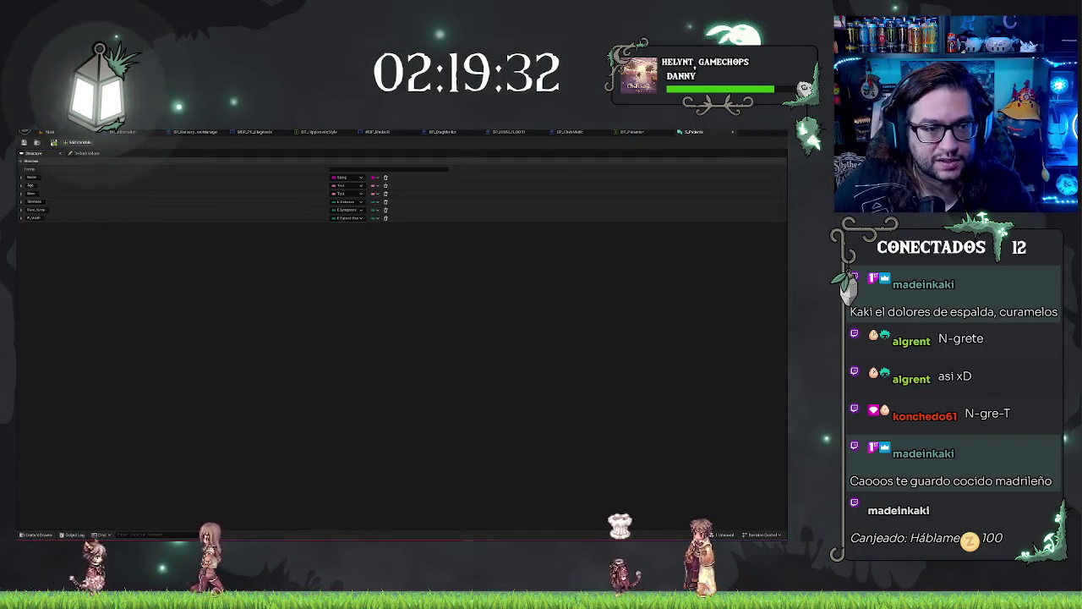
Step: Add a new String variable to S_Patient and move it to fourth position
click(76, 144)
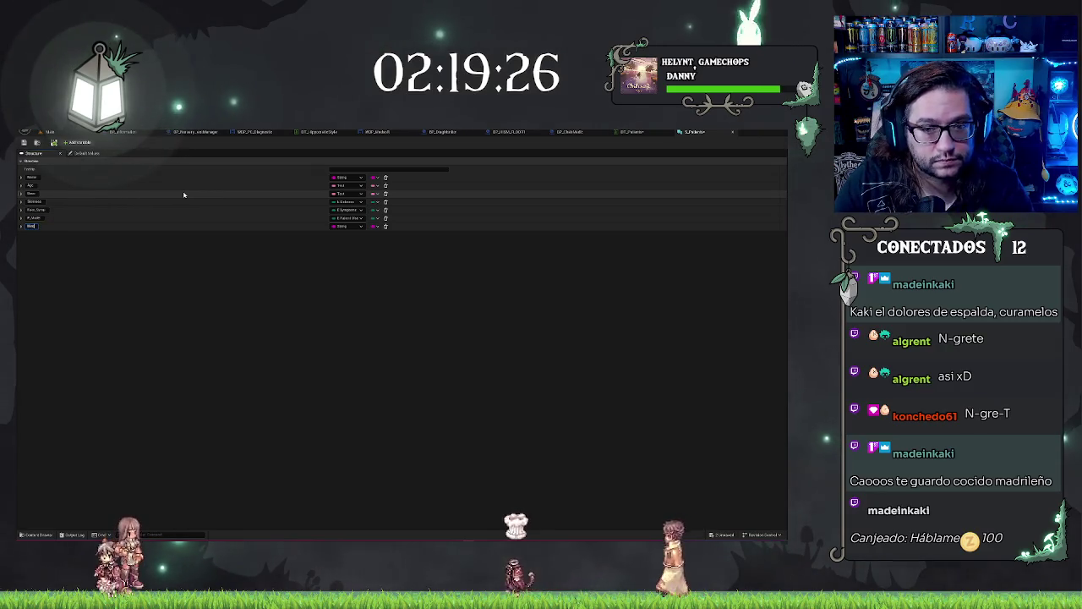
key(Return)
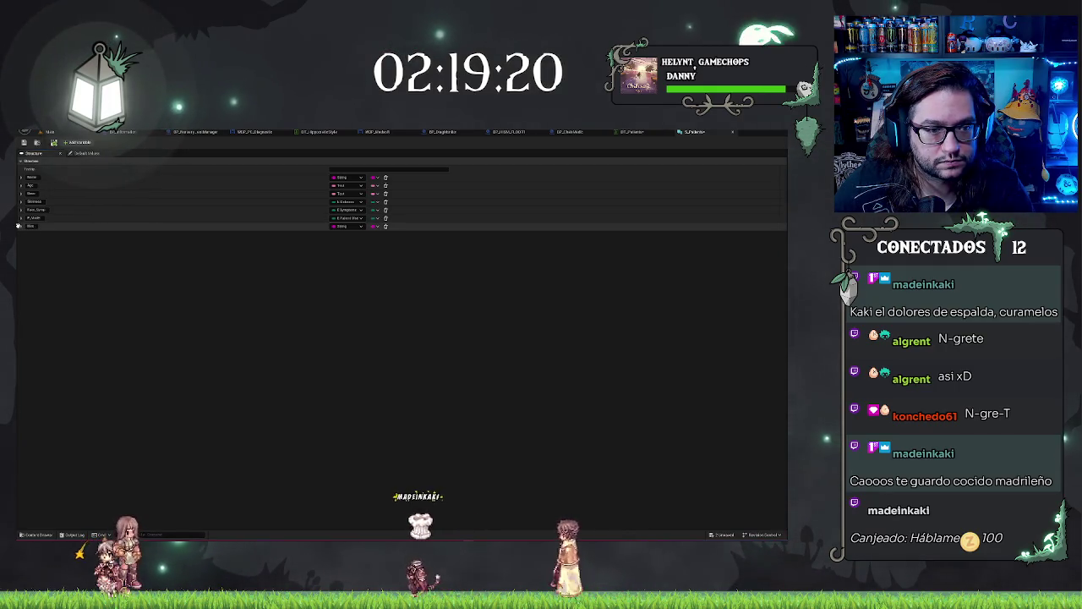
drag(18, 225, 28, 202)
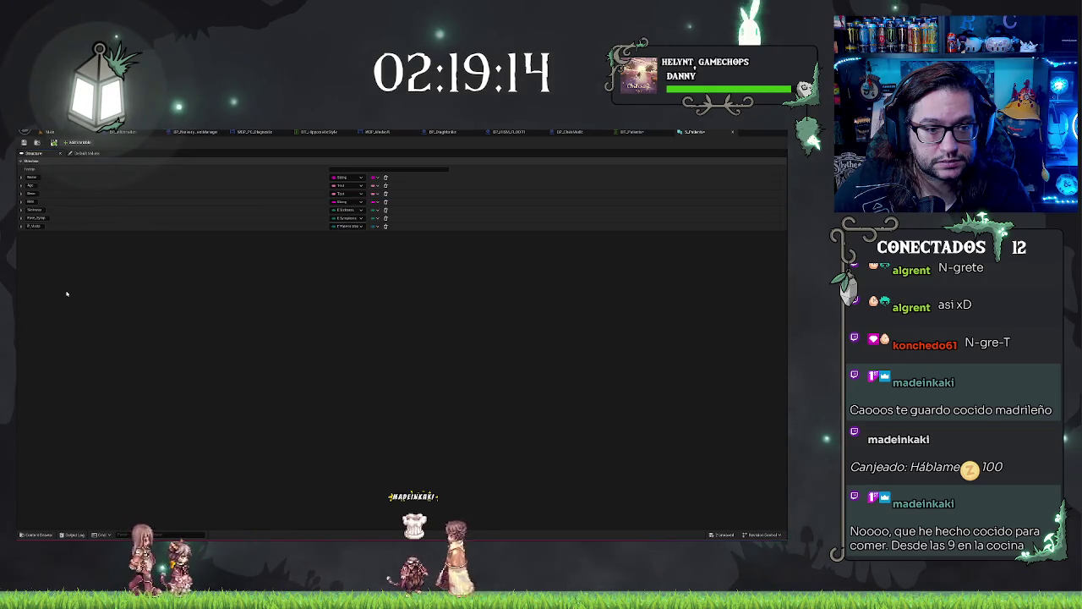
click(350, 203)
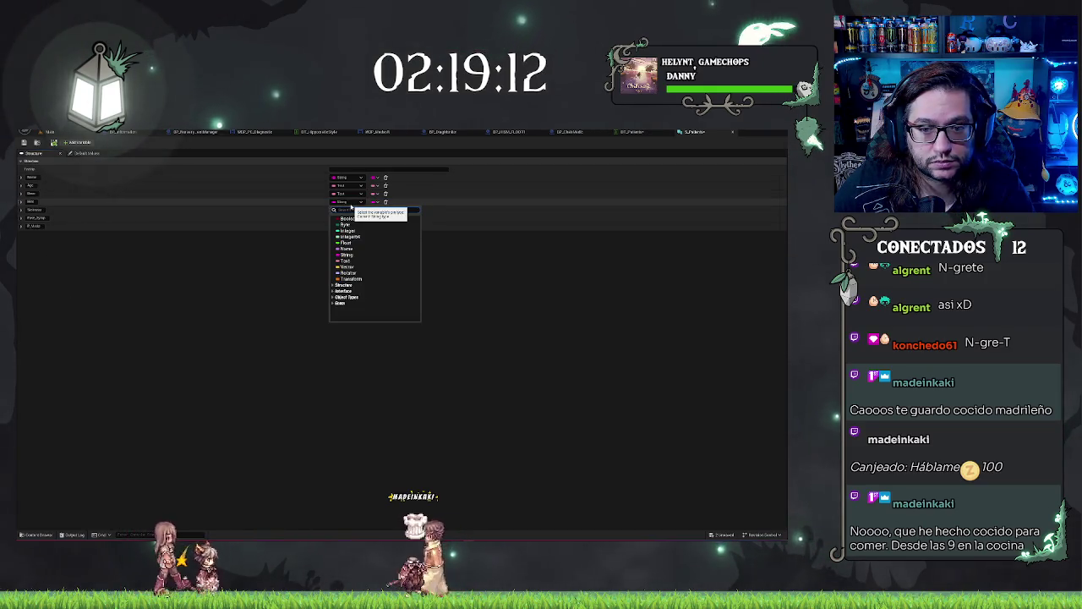
click(347, 260)
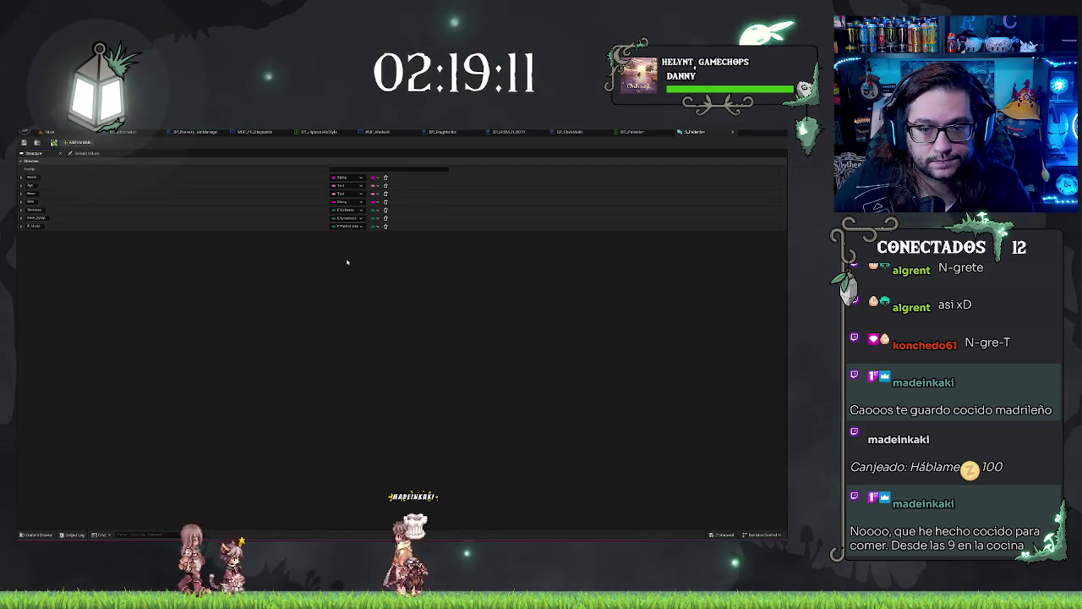
Step: Bring up the WBP_Medsoft widget designer
click(629, 132)
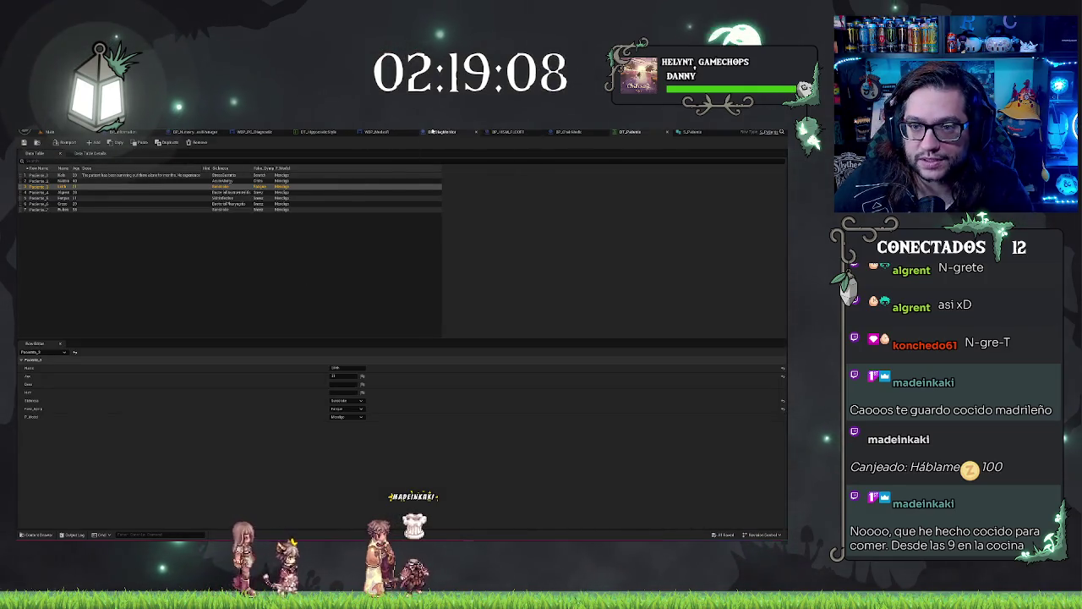
click(431, 132)
click(374, 132)
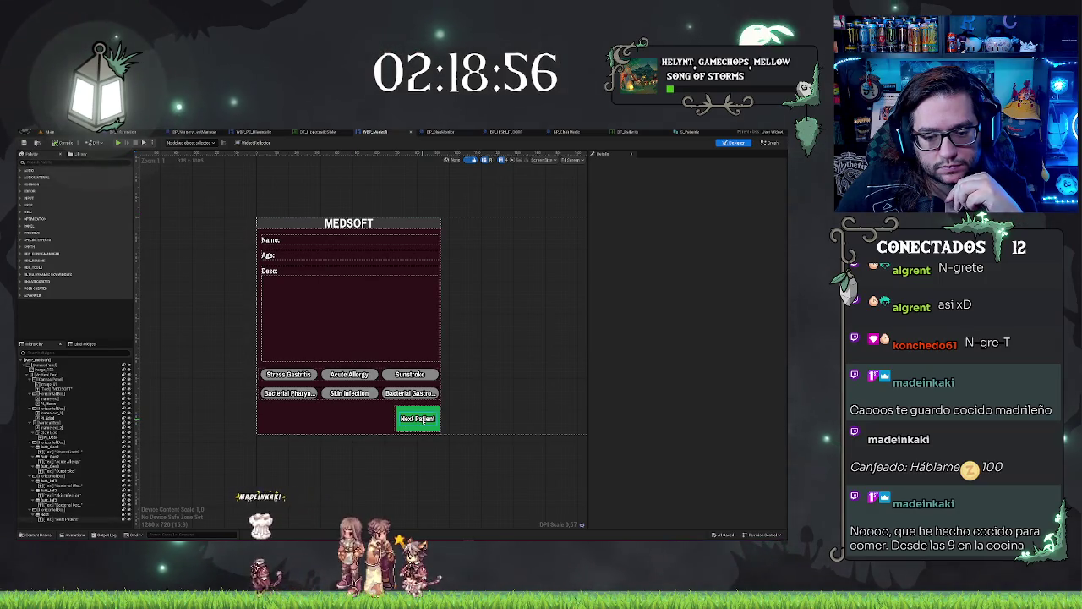
Step: Duplicate the Next Patient button from the Hierarchy with Ctrl+D
click(51, 510)
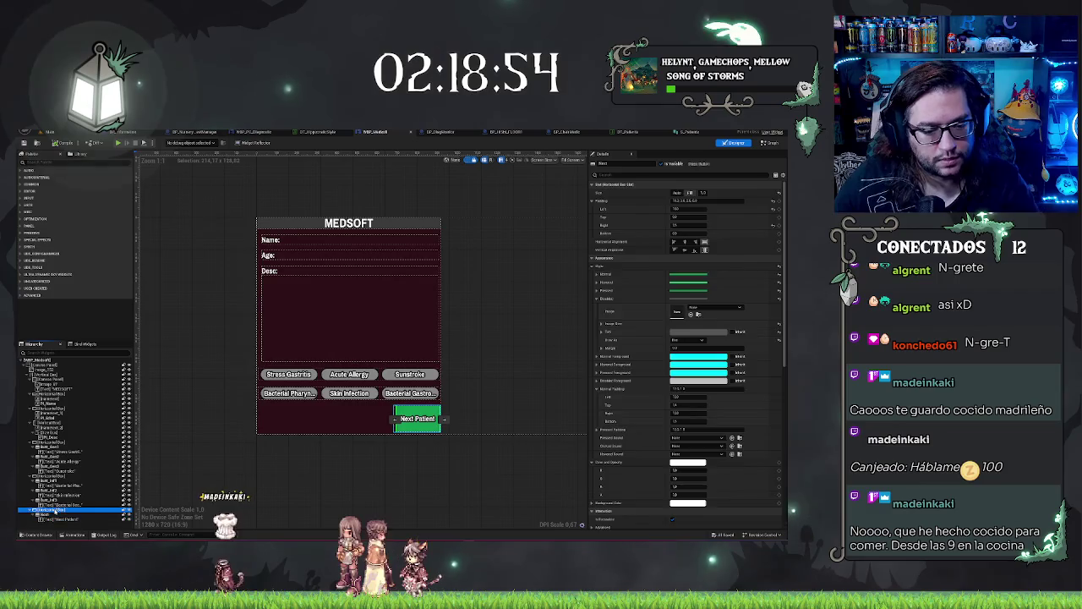
click(50, 514)
key(ctrl+d)
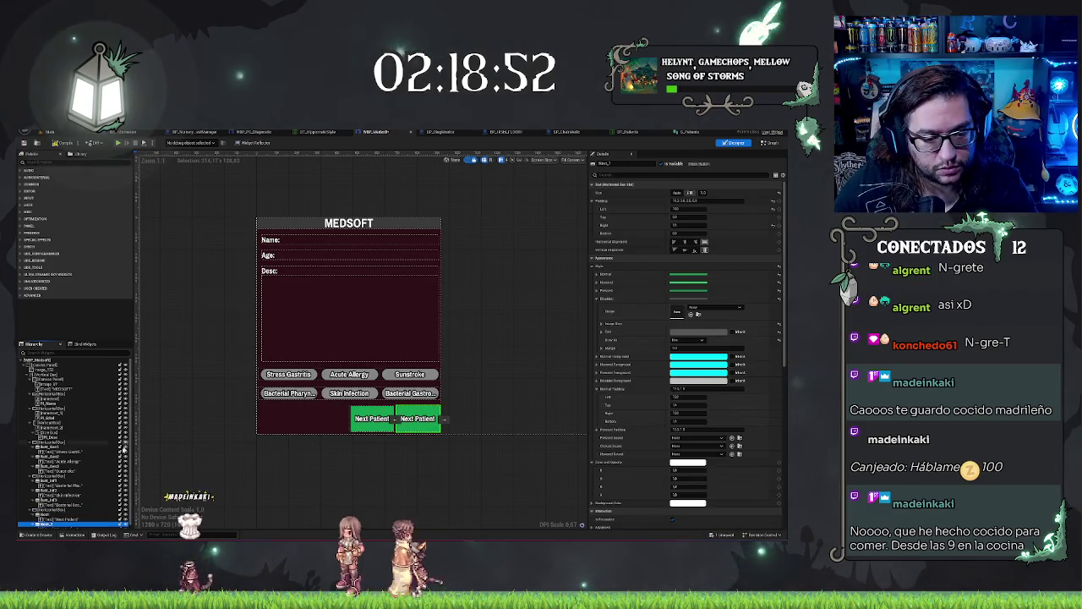
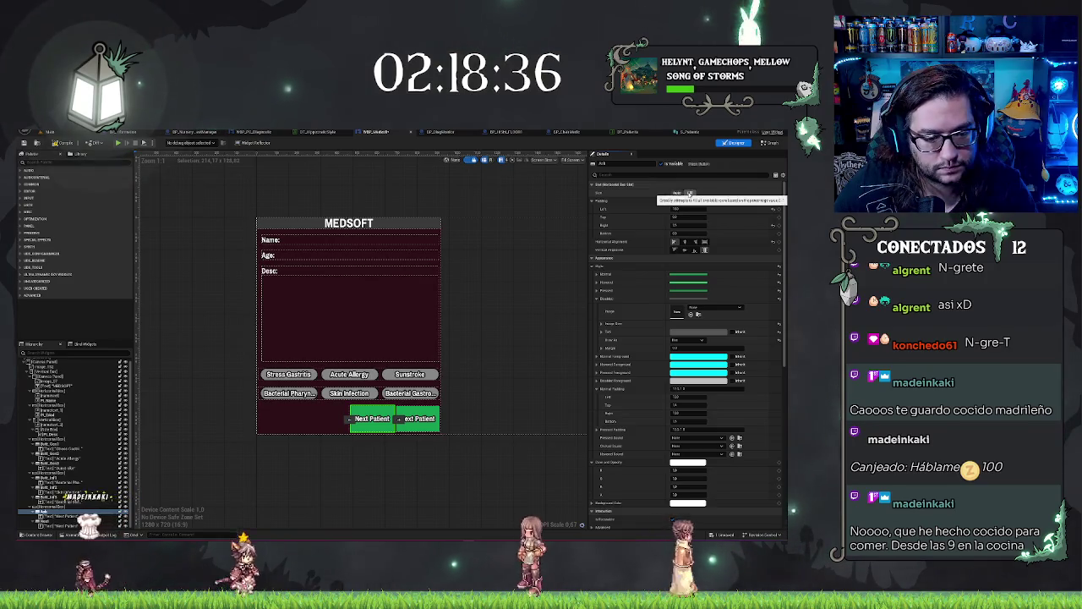
Step: Set the slot Size of both Next Patient buttons to Fill
click(689, 194)
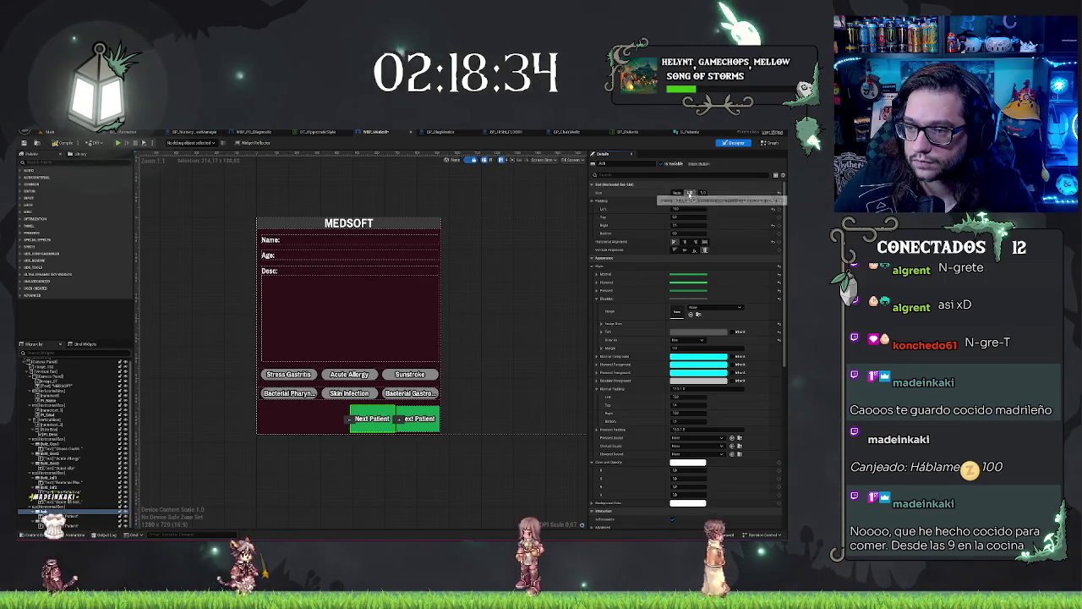
click(694, 243)
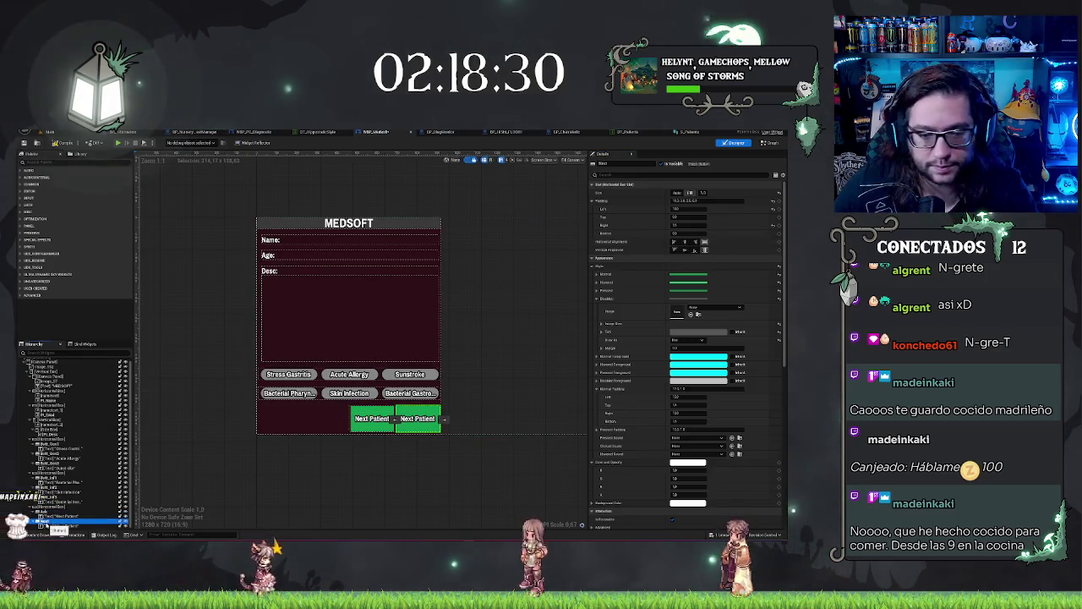
click(51, 507)
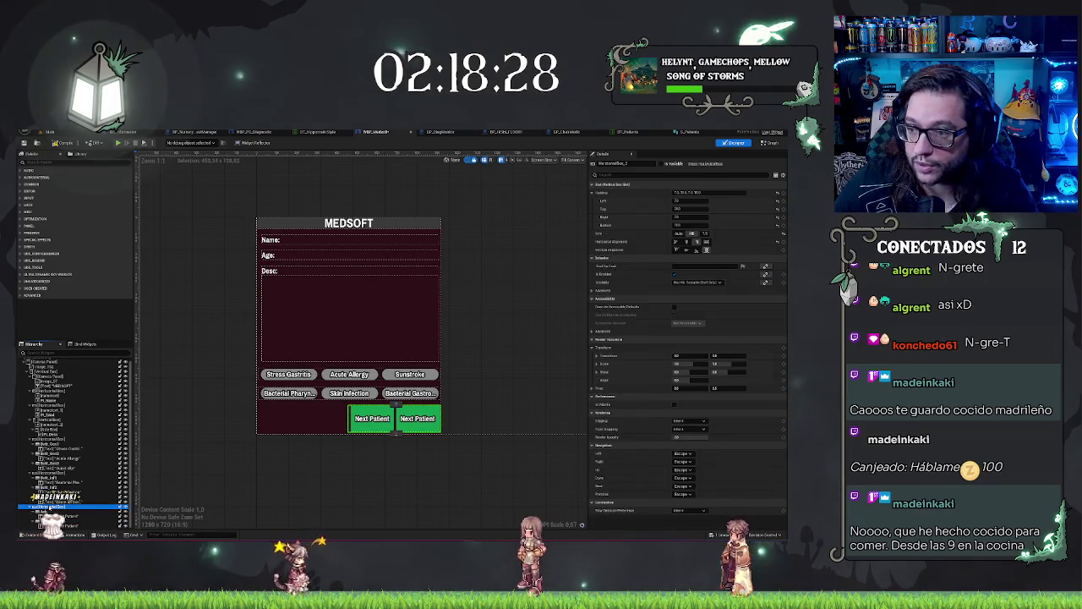
click(692, 233)
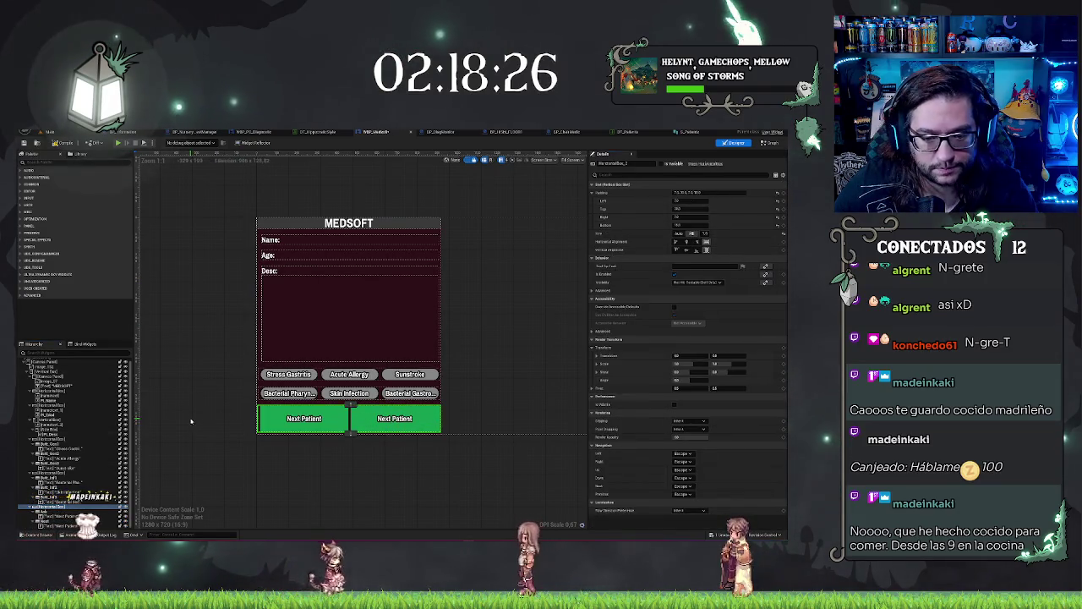
Step: Align the left Next Patient button Left and the right one Right in the bottom row
click(50, 511)
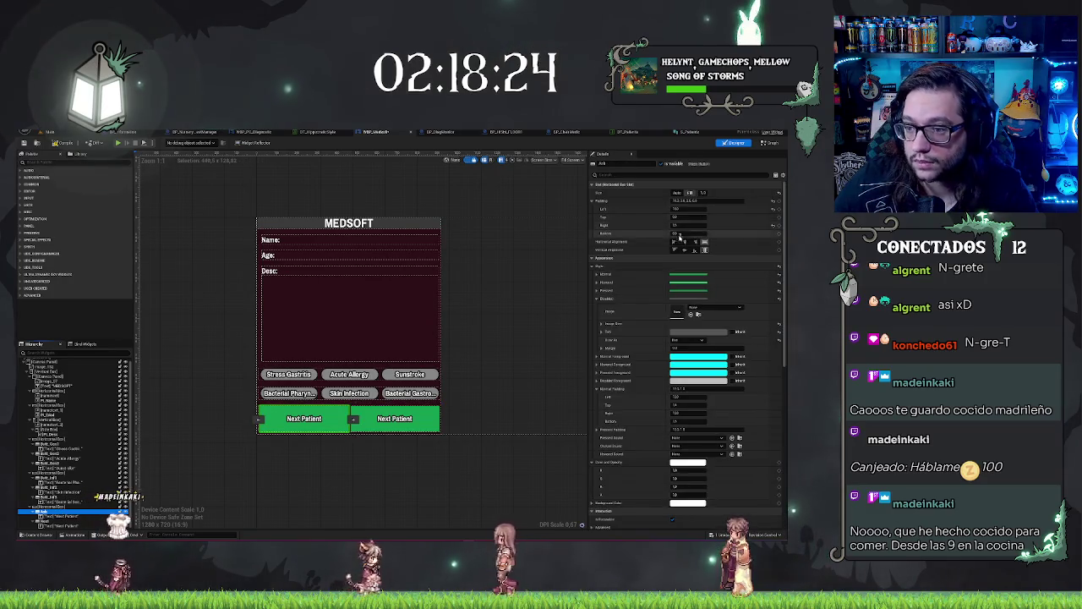
click(673, 243)
click(59, 520)
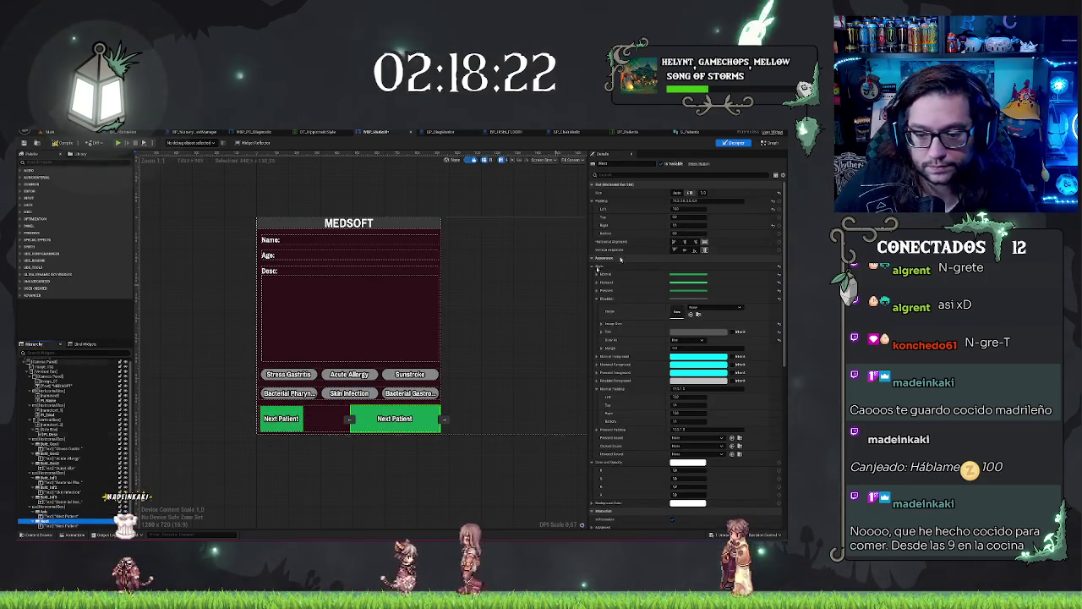
click(696, 242)
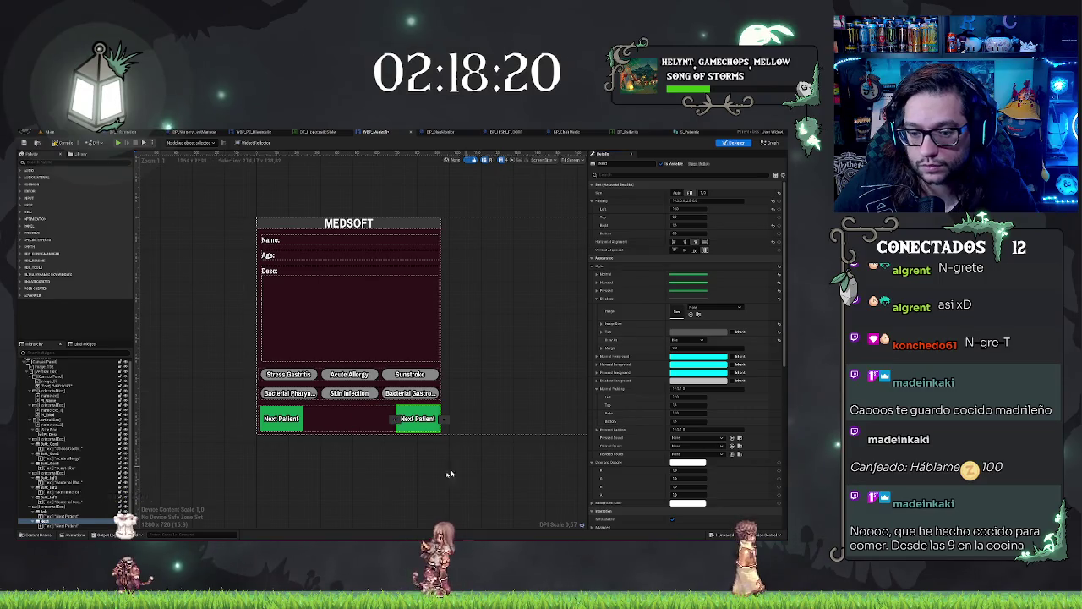
click(401, 479)
click(63, 516)
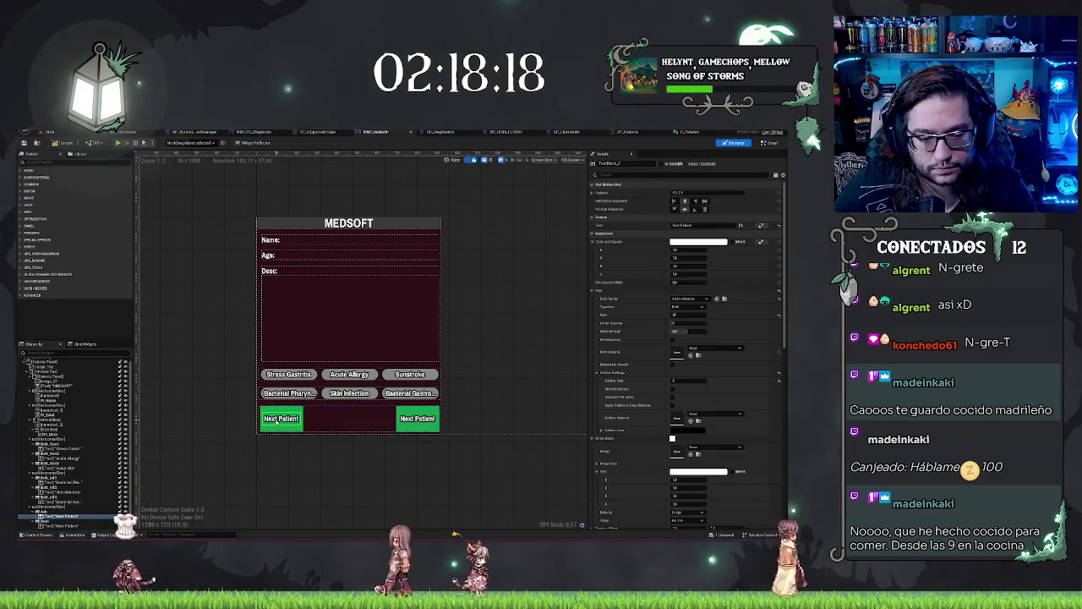
Step: Change the left button's TextBlock text to 'Ask Patient'
click(702, 225)
text(Nex)
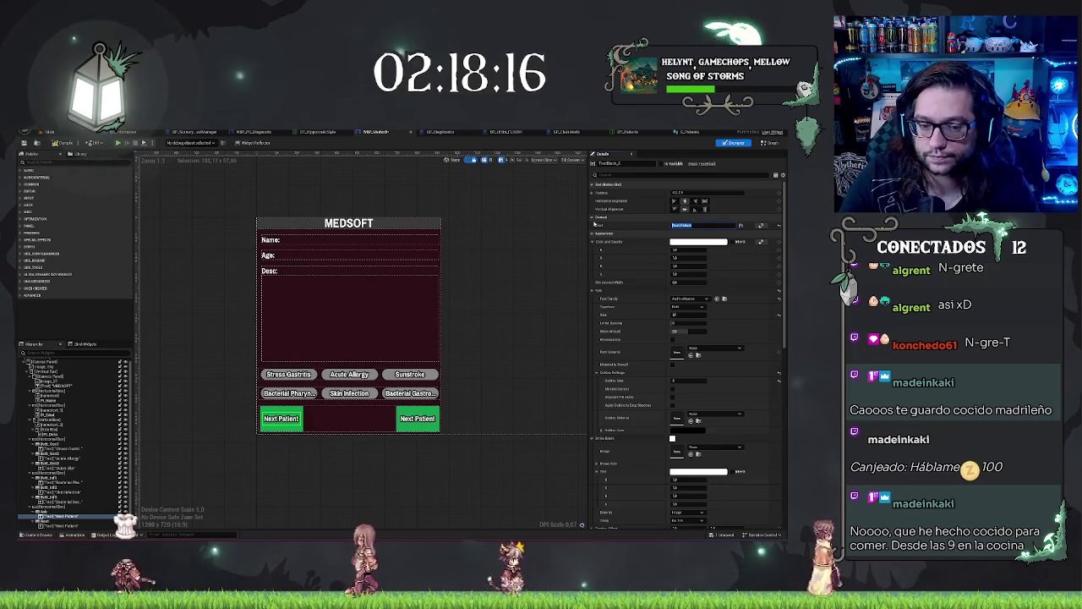
text(Ask)
key(Return)
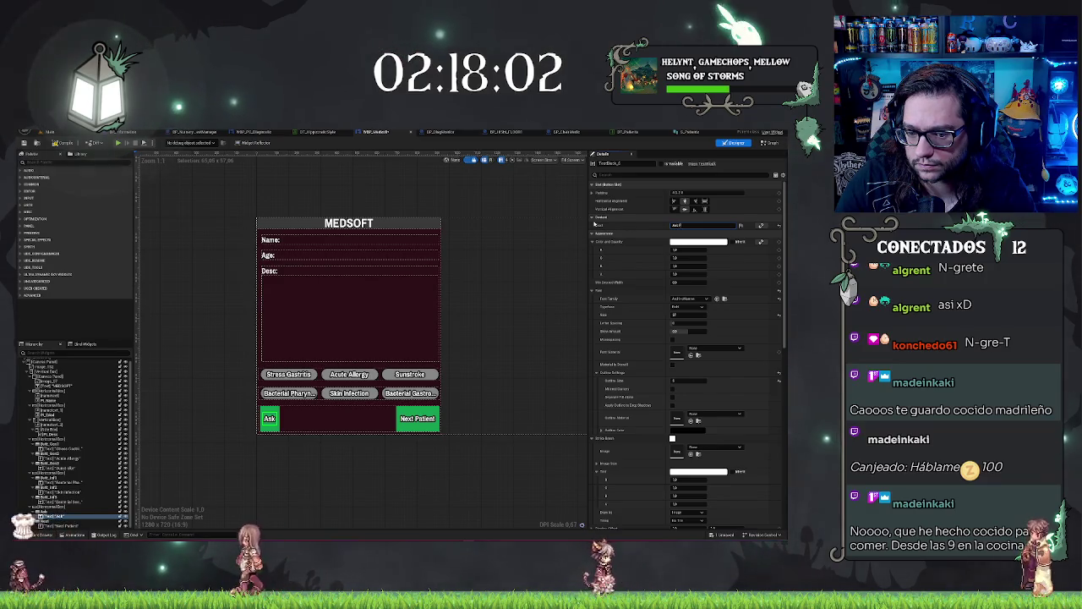
text(atient)
key(Return)
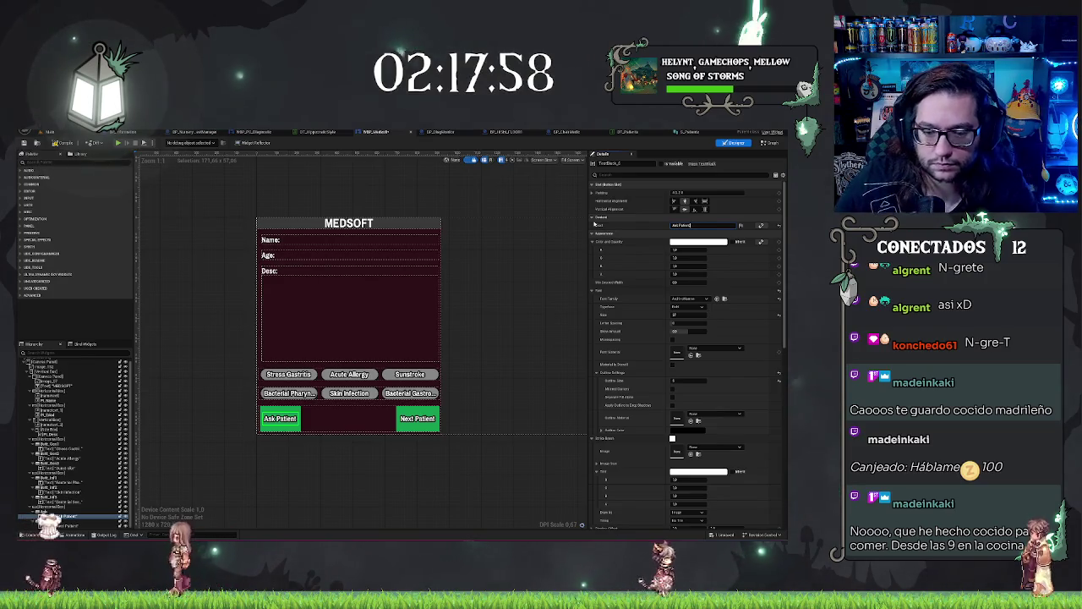
click(398, 459)
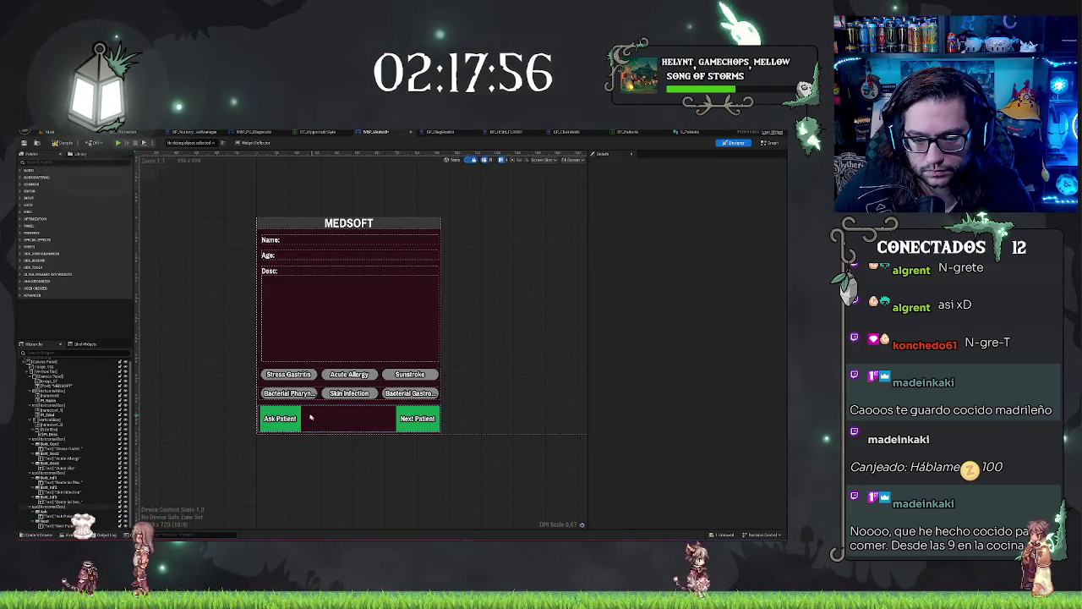
click(288, 412)
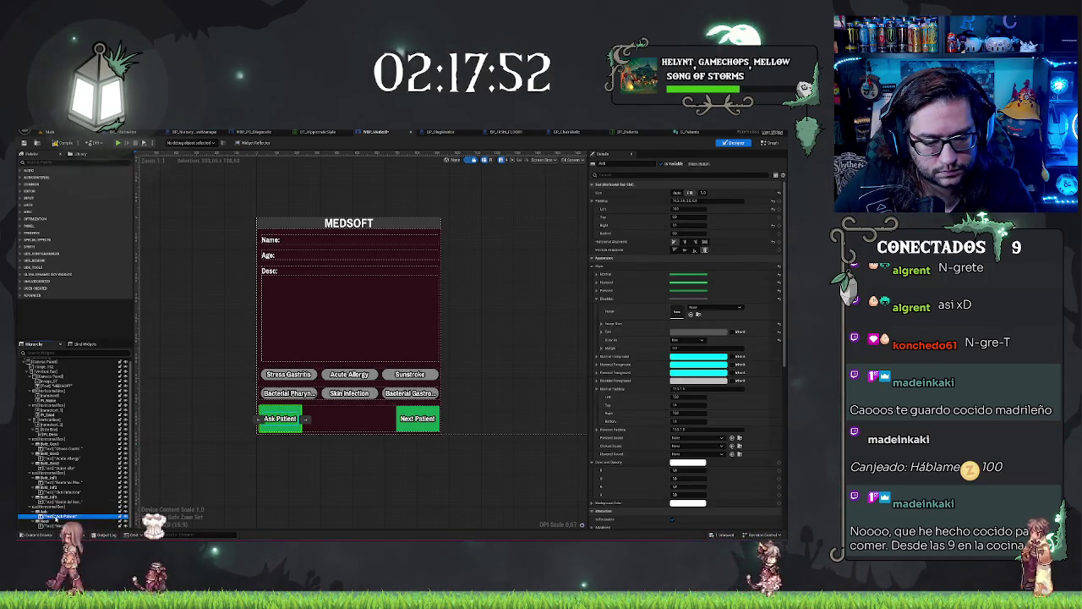
Step: Set Min Desired Width to 120 on the Ask Patient and Next Patient label TextBlocks
click(57, 516)
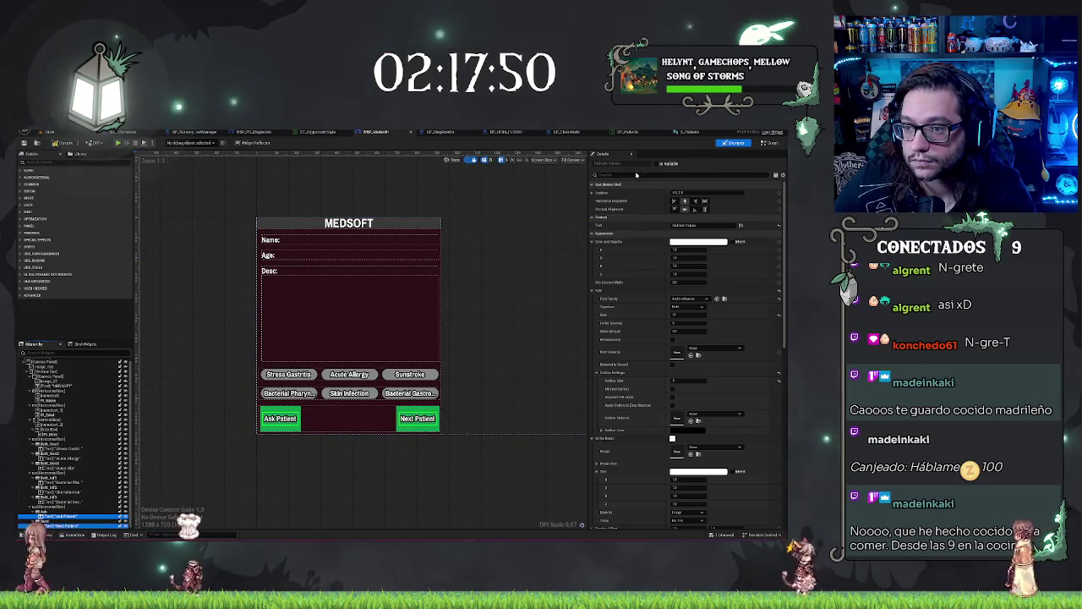
scroll(633, 174, down, 3)
text(id)
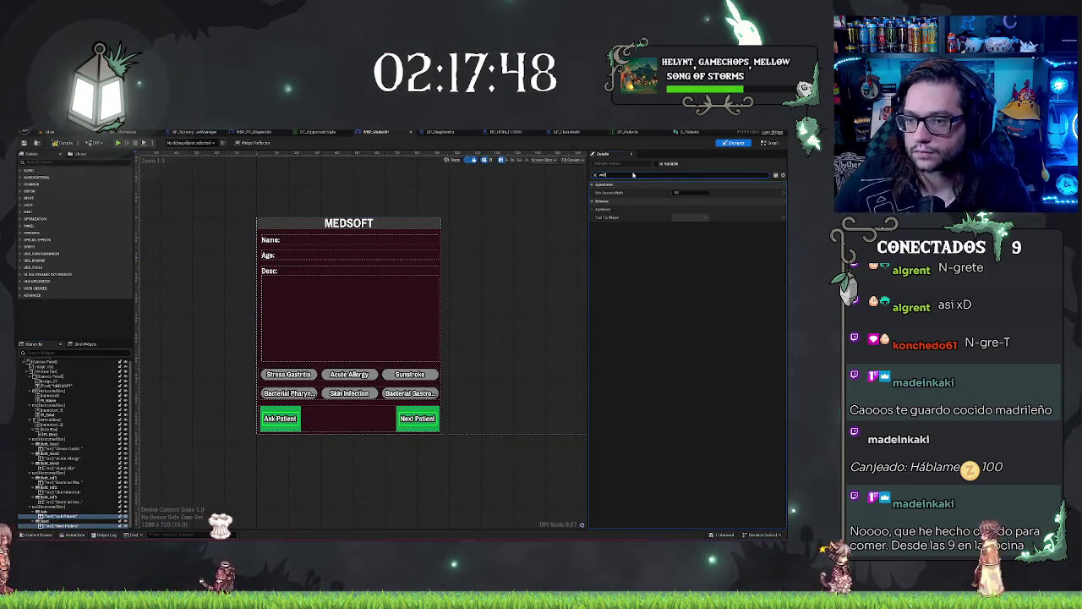
click(702, 194)
text(120)
key(Return)
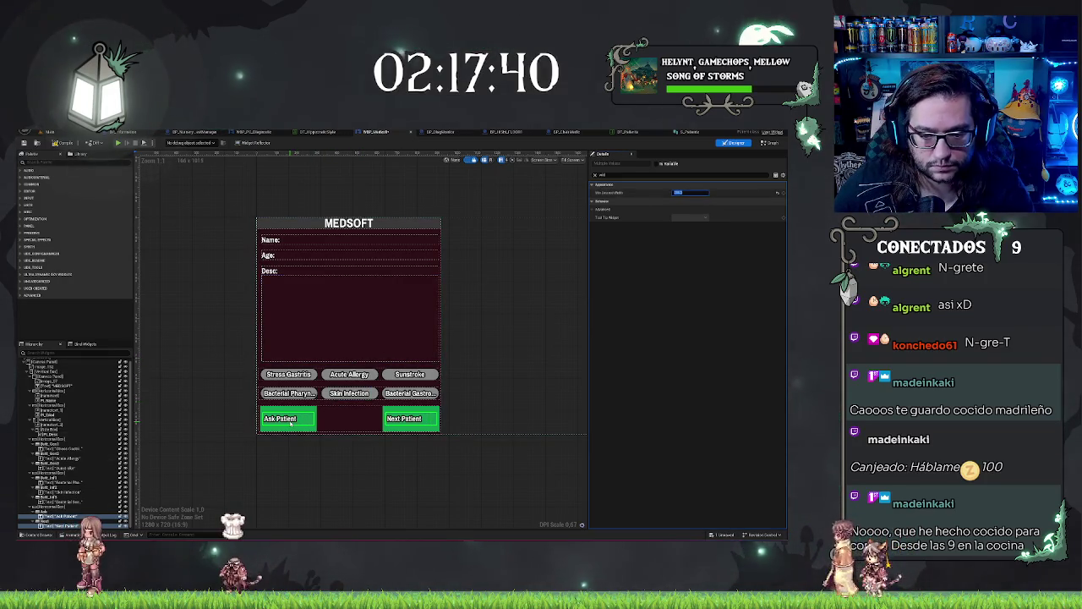
click(58, 515)
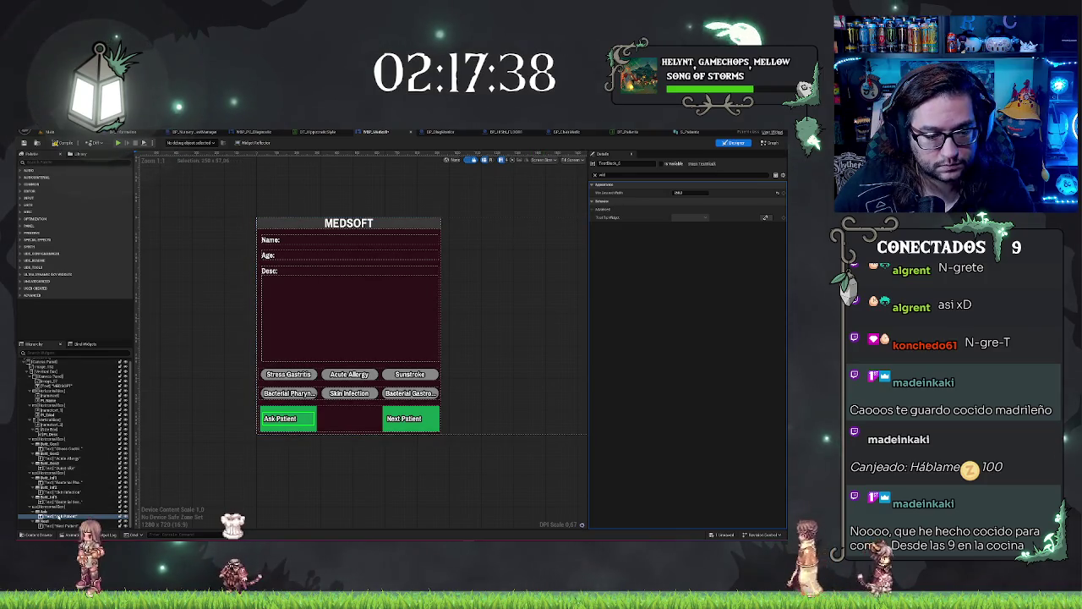
click(41, 511)
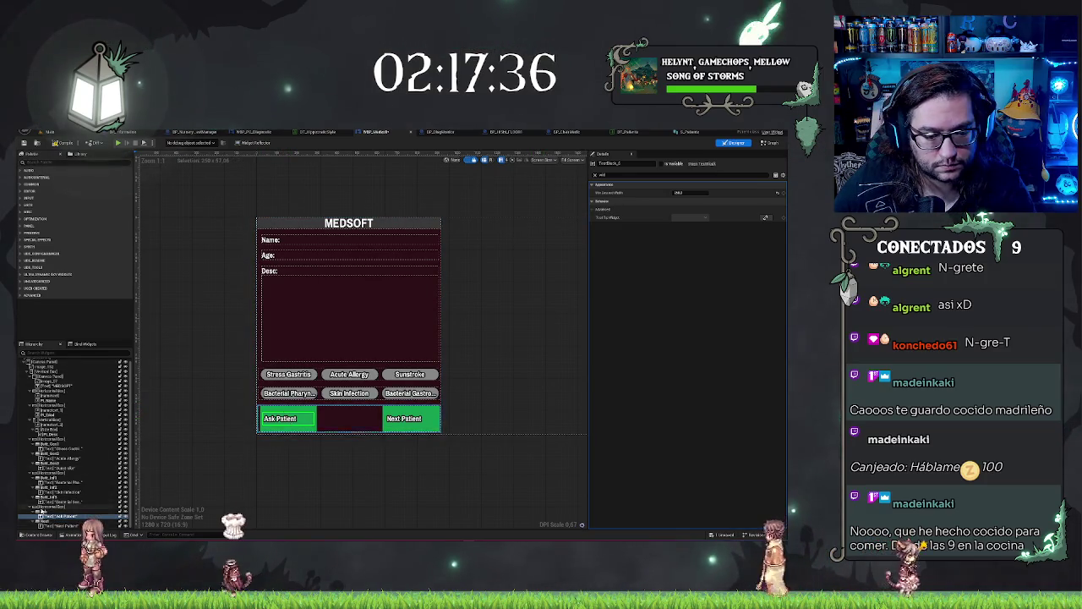
click(57, 516)
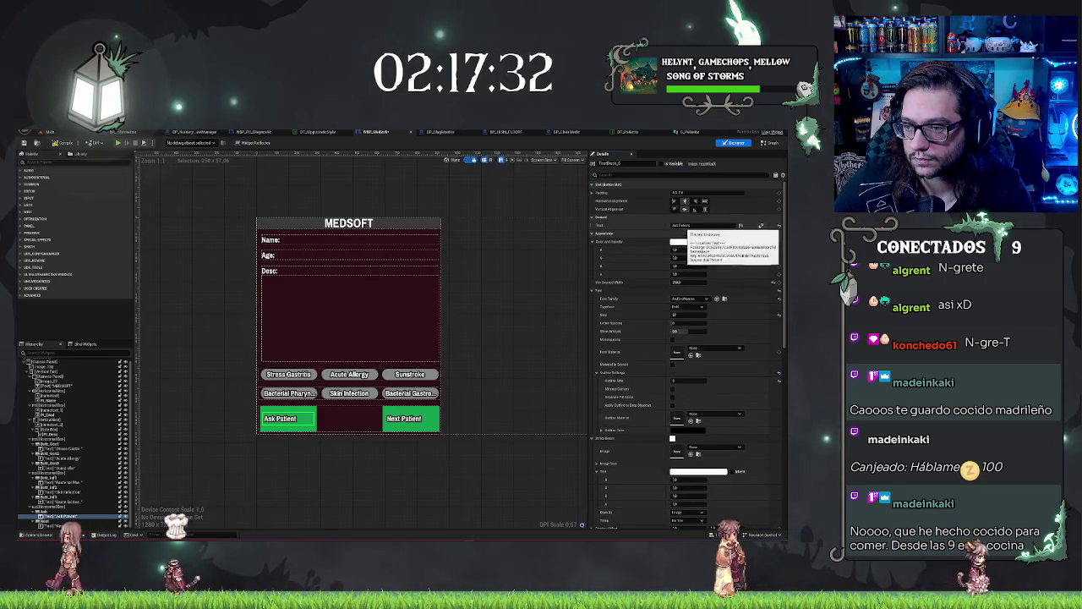
Step: Touch up the Ask Patient label, then pan the canvas to review the finished MEDSOFT layout
click(683, 226)
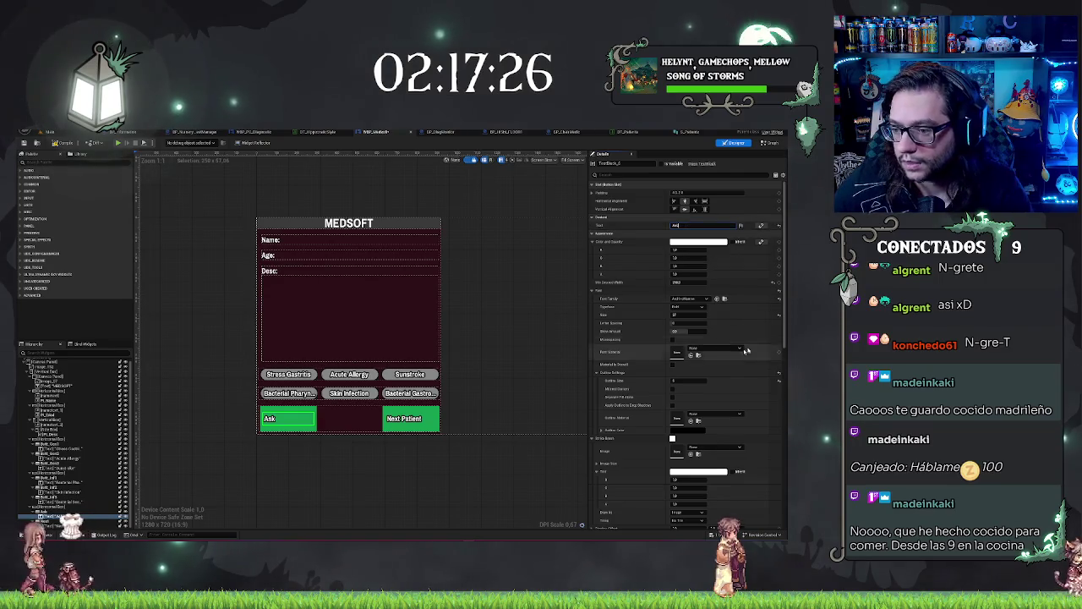
scroll(689, 476, down, 5)
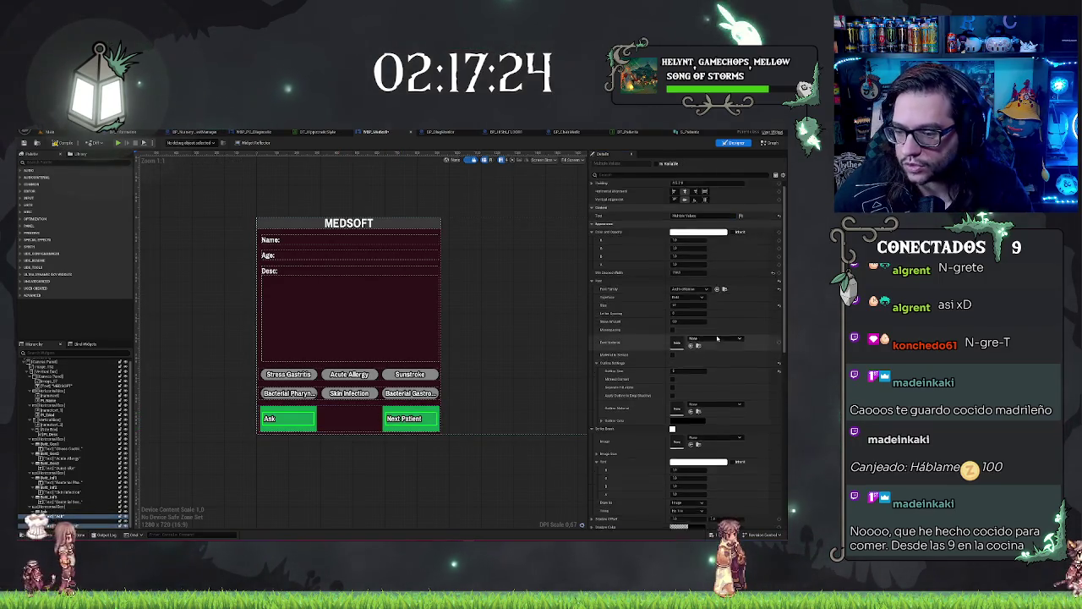
click(444, 458)
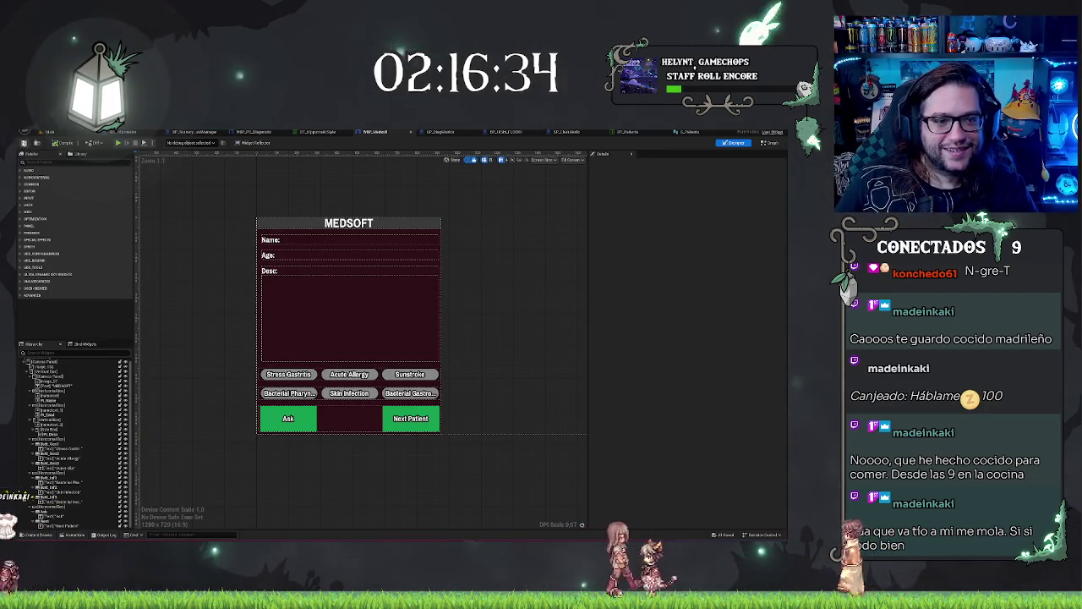
mouse_move(333, 194)
mouse_down()
mouse_move(302, 200)
mouse_move(333, 201)
mouse_up()
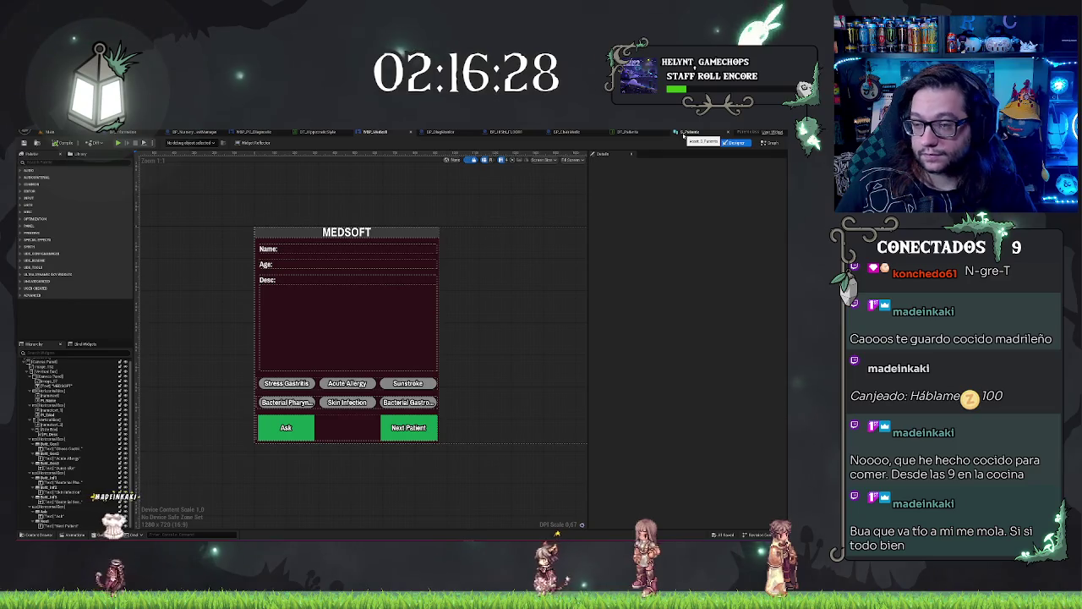
click(683, 134)
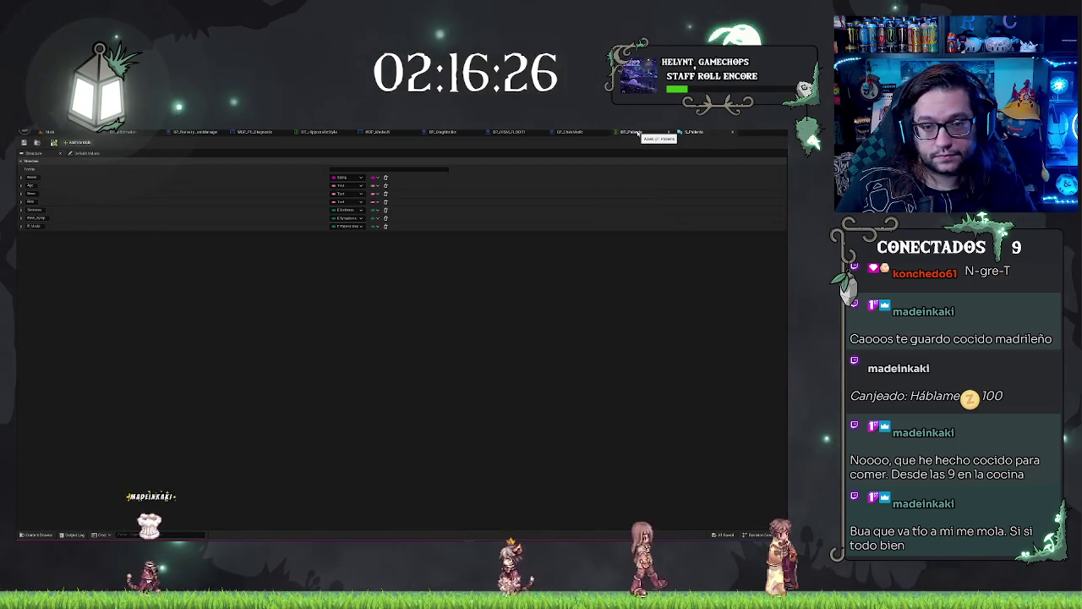
Step: Inspect the struct and the DT_Patients Paciente_3 row, then return to the hospital level
click(640, 133)
click(689, 133)
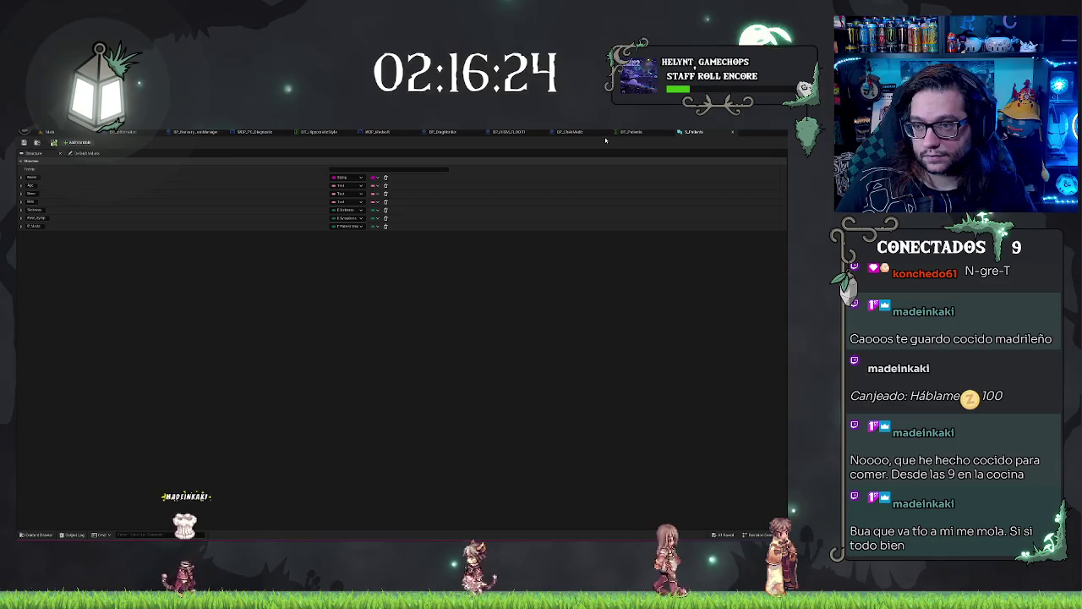
click(626, 133)
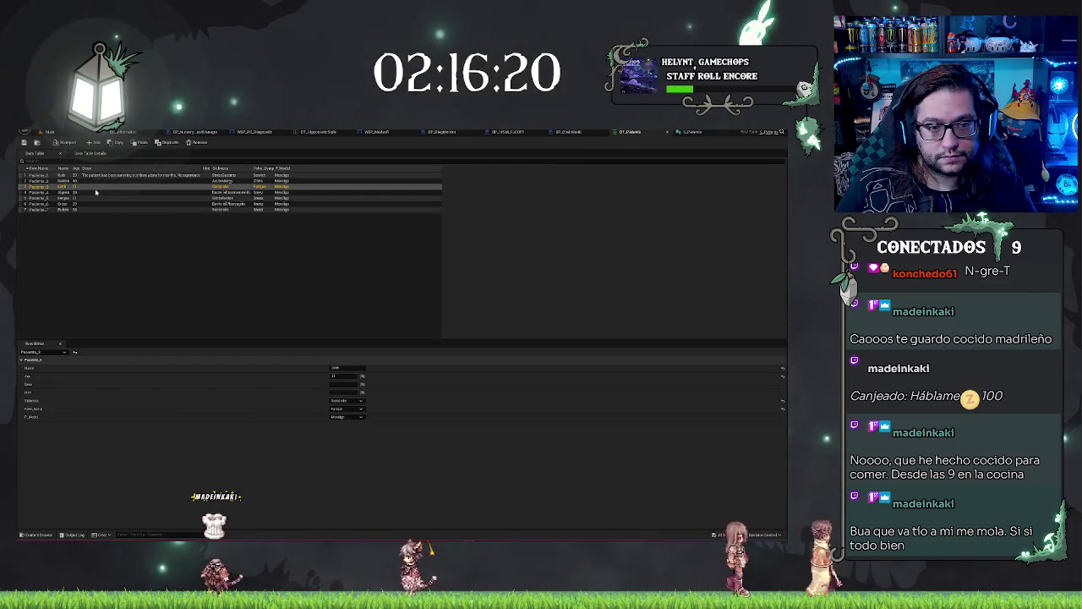
click(264, 279)
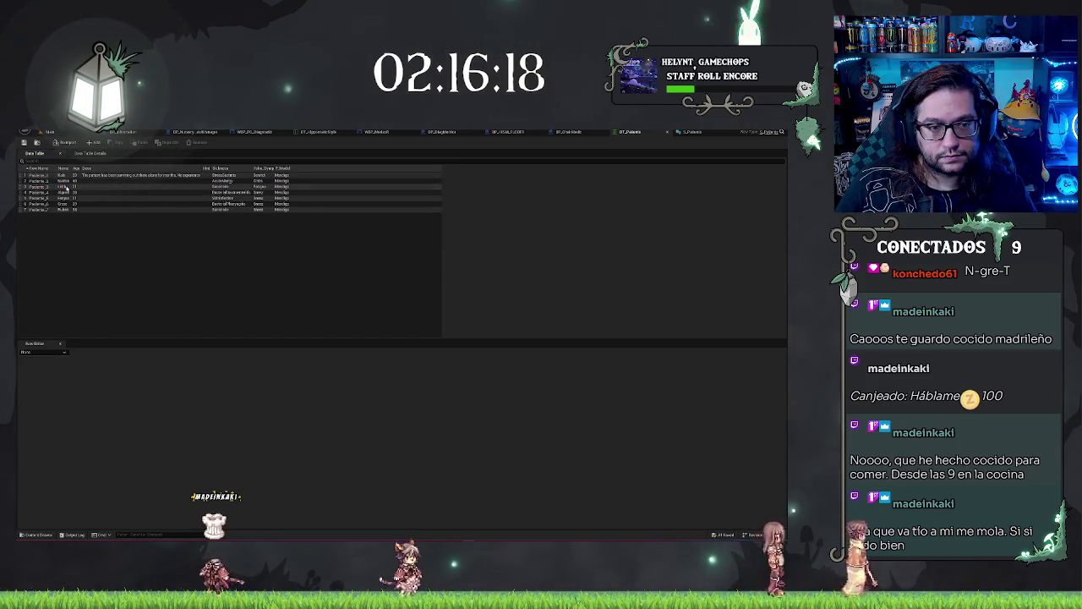
click(66, 187)
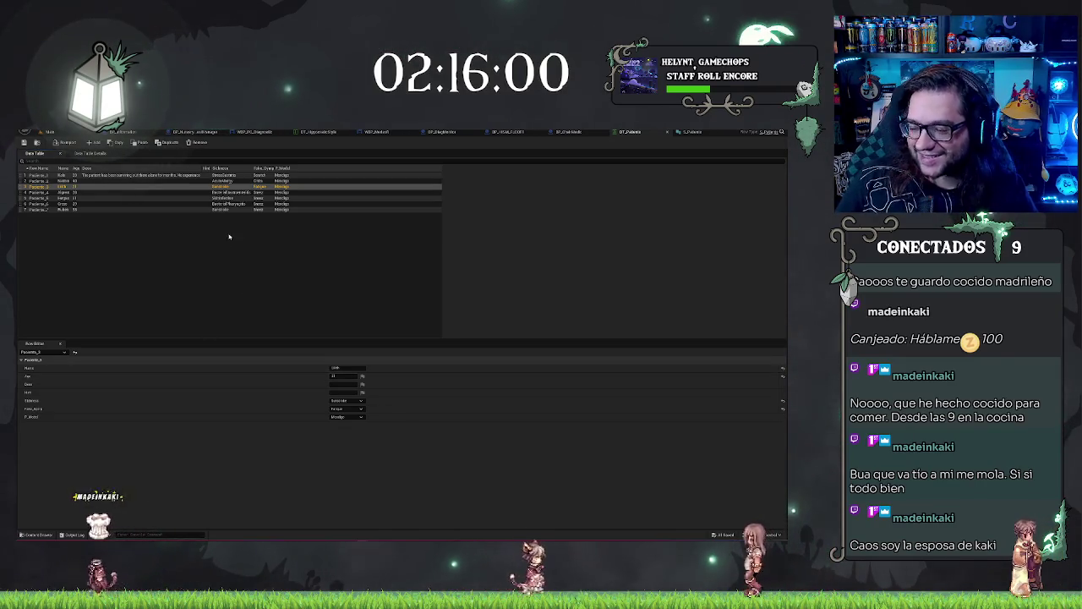
click(406, 271)
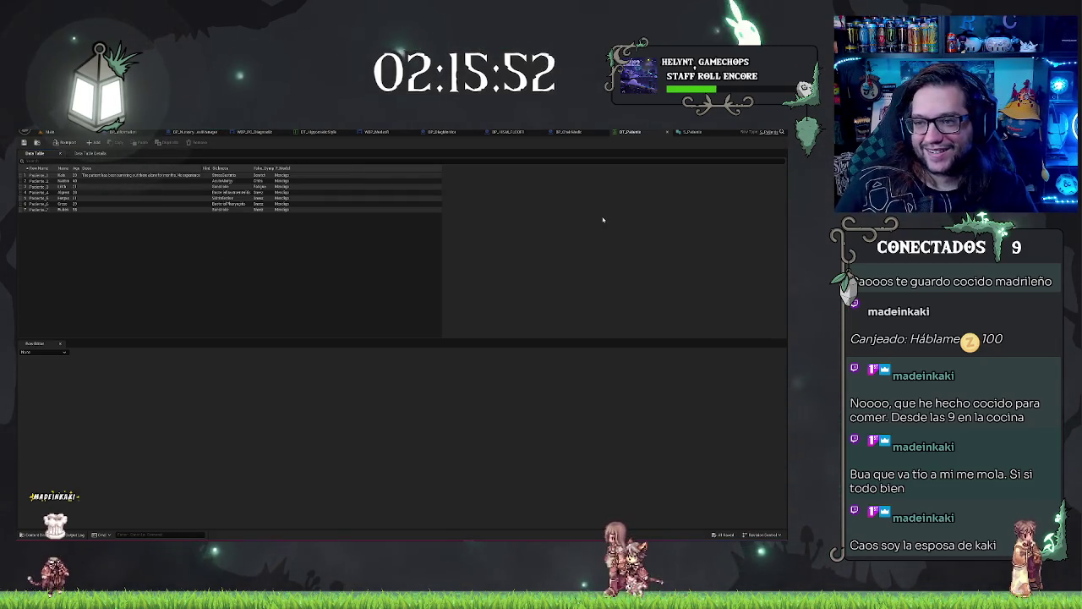
click(688, 132)
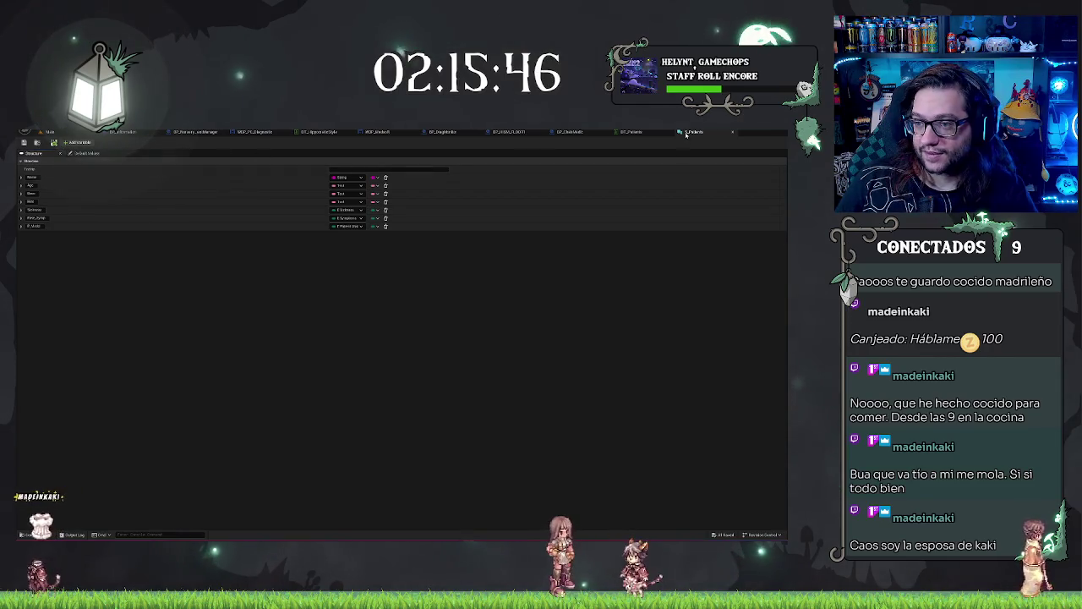
click(73, 132)
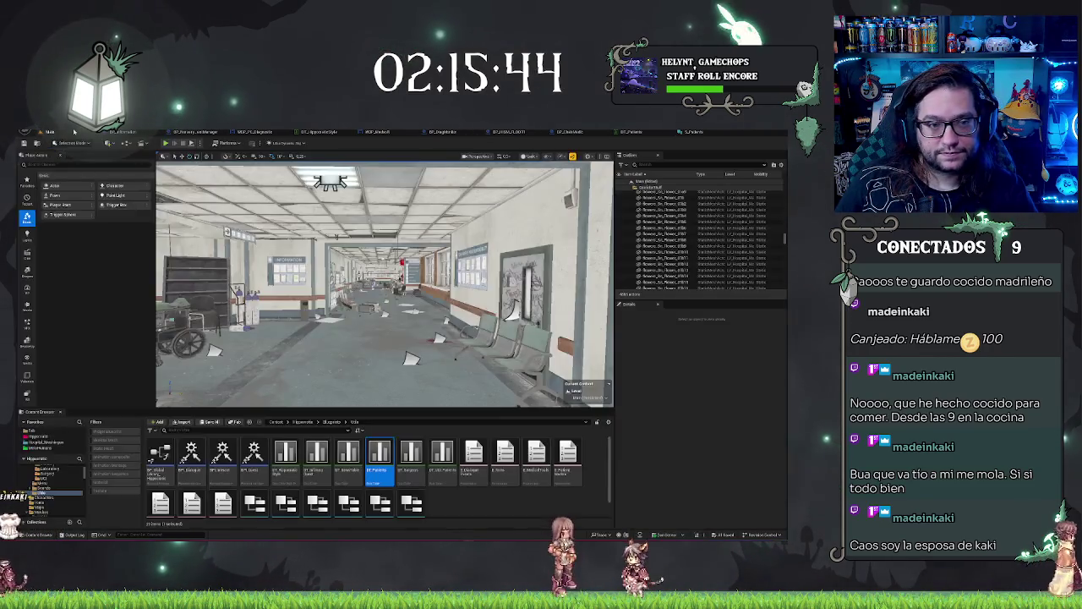
Step: Fly the camera through the hospital to the information desk, then view the S_Patients struct
drag(385, 283, 384, 283)
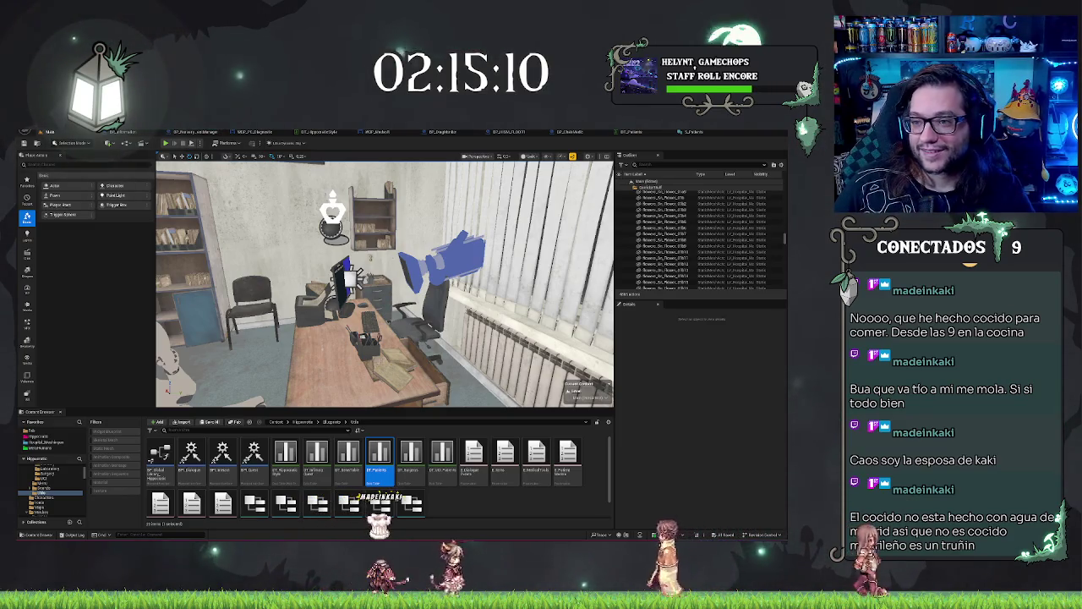
click(683, 135)
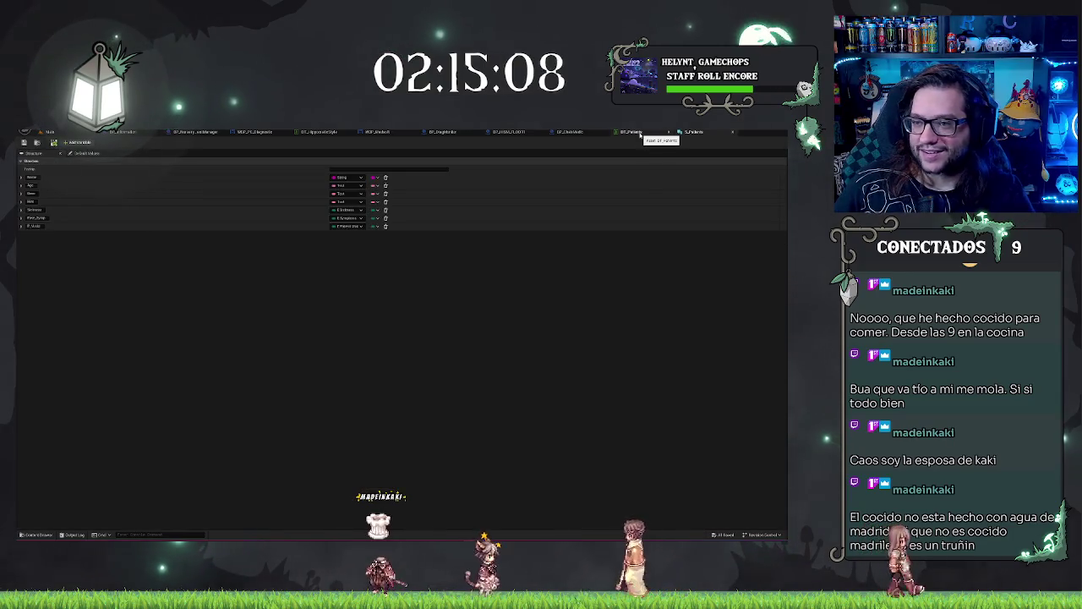
Step: Open DT_Patients, inspect row Paciente_2, then select Paciente_4 for editing
click(636, 132)
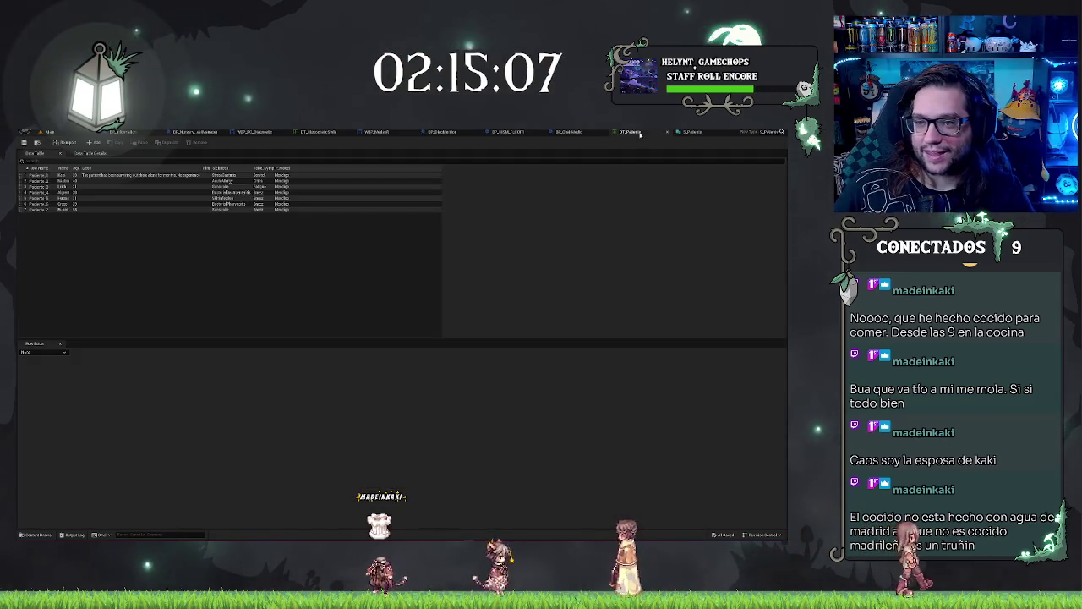
click(83, 180)
click(180, 259)
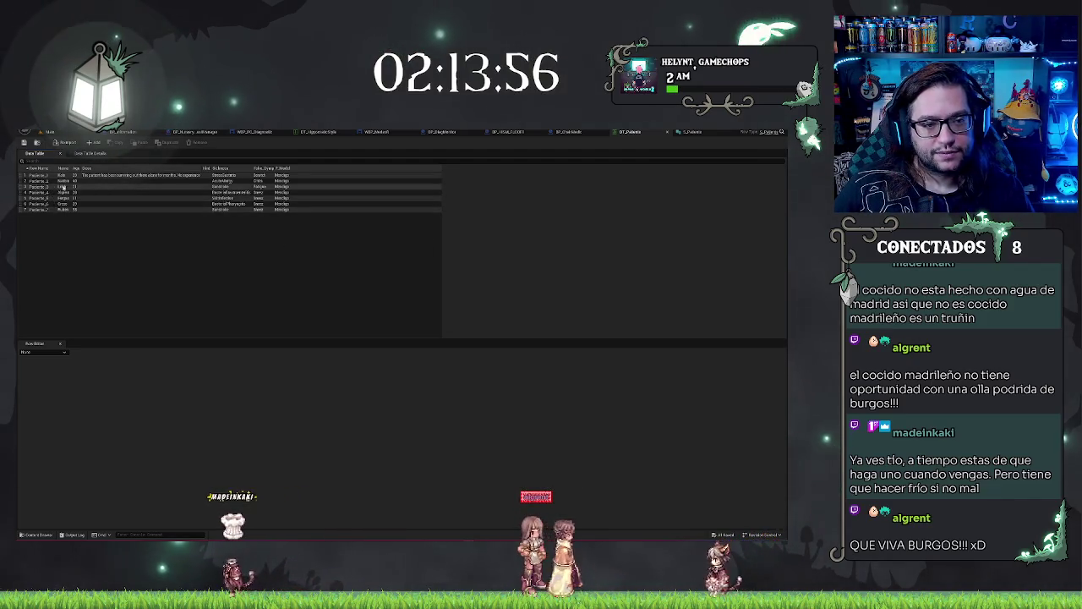
click(66, 193)
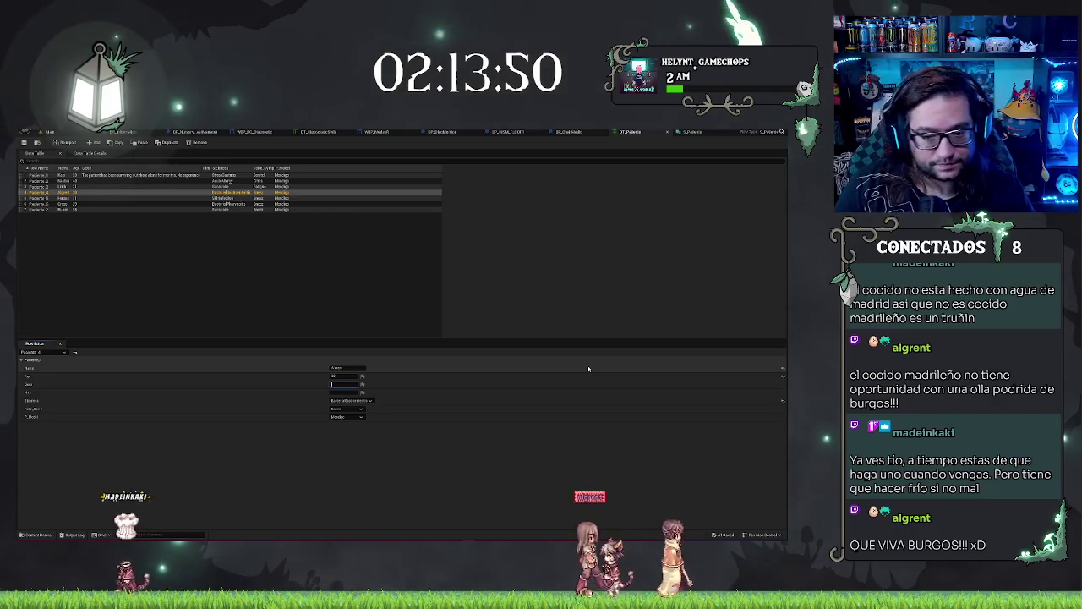
Step: Replace Paciente_4's Desc with a pasted full-sentence patient description
click(342, 384)
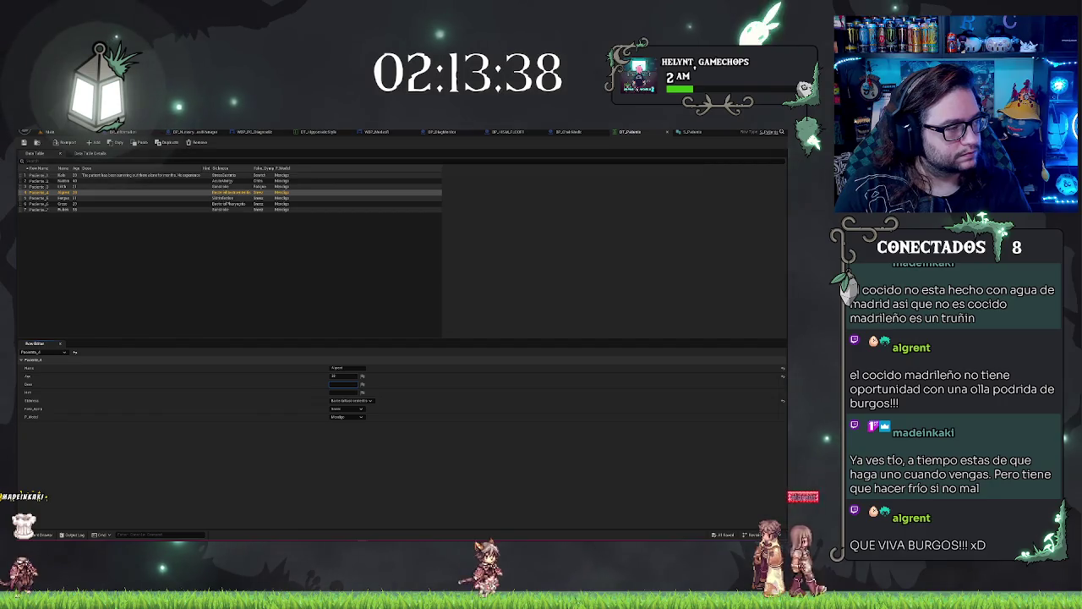
key(BackSpace)
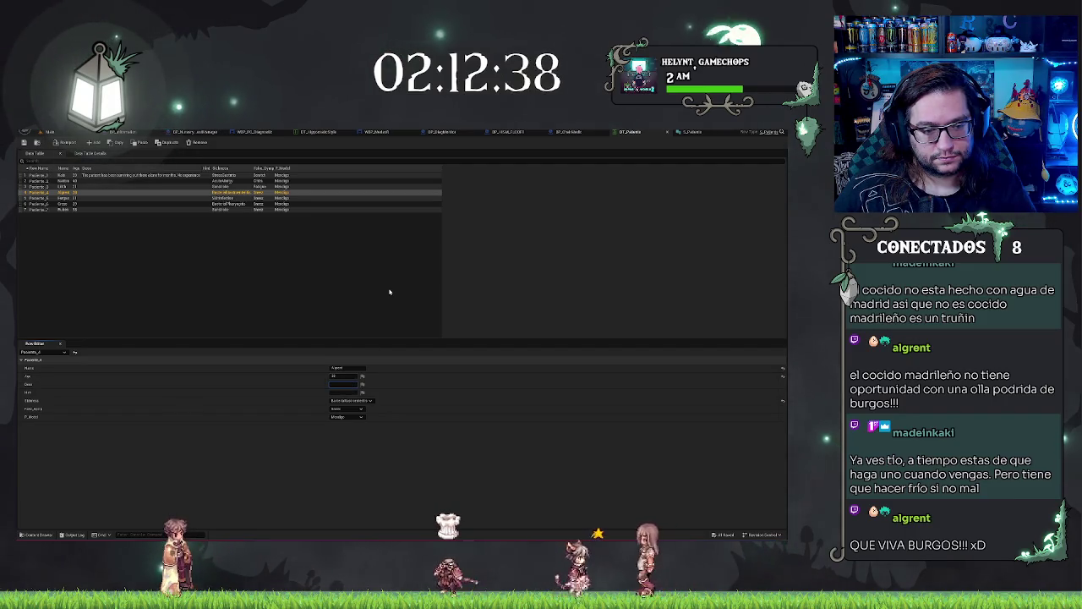
key(ctrl+v)
key(Return)
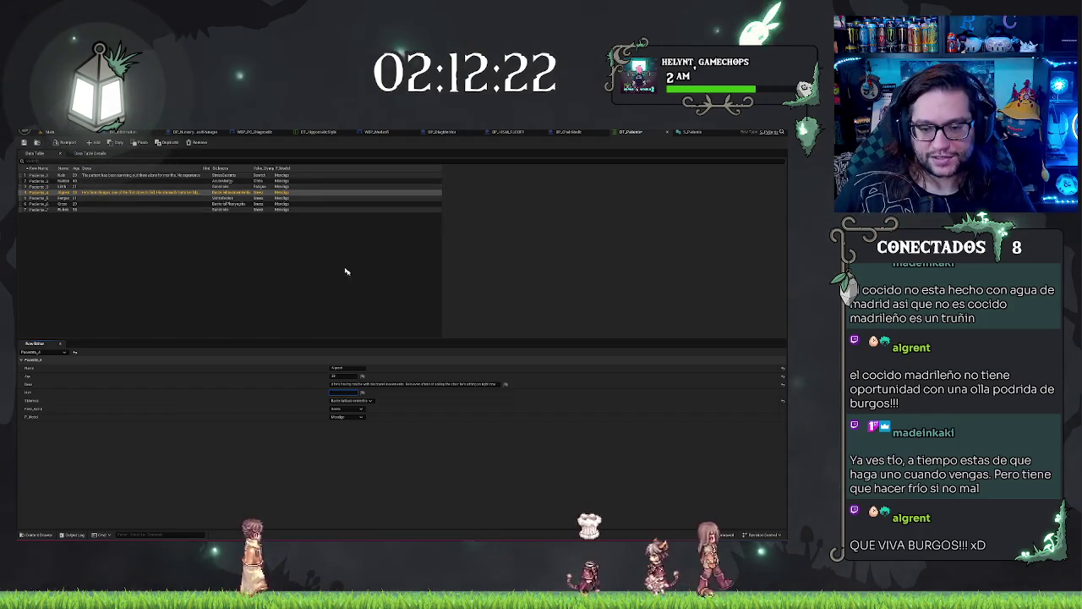
click(88, 174)
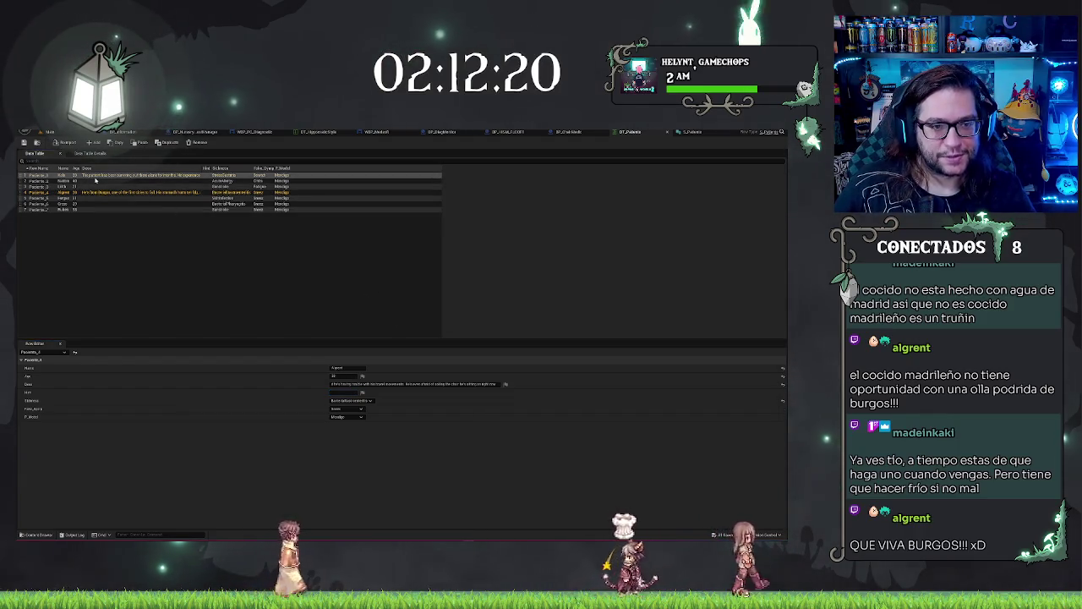
Step: Show the Paciente_2 row's fields in the Row Editor
click(95, 180)
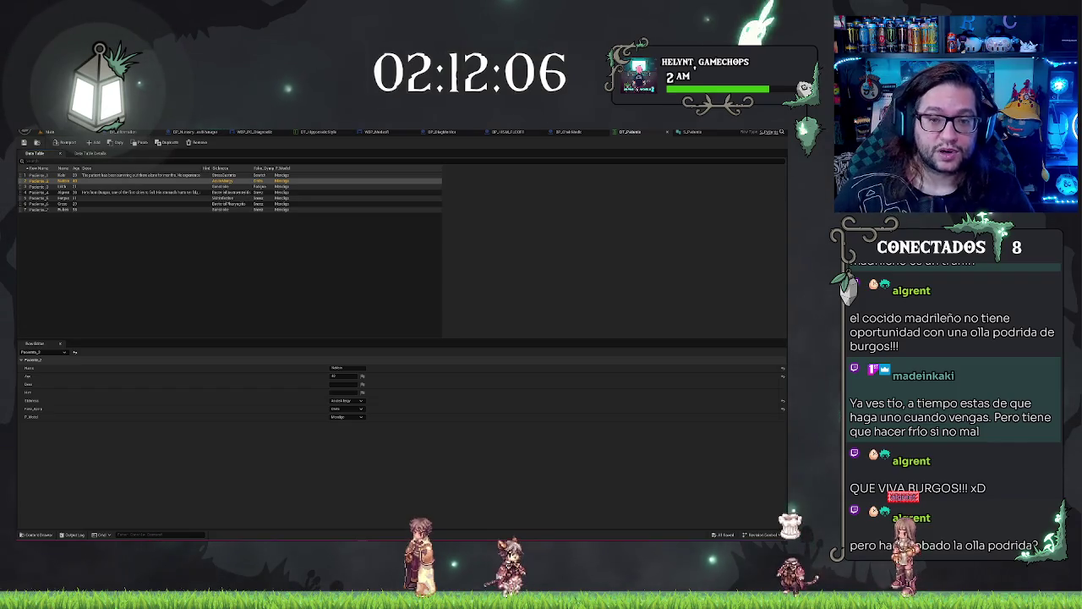
click(159, 264)
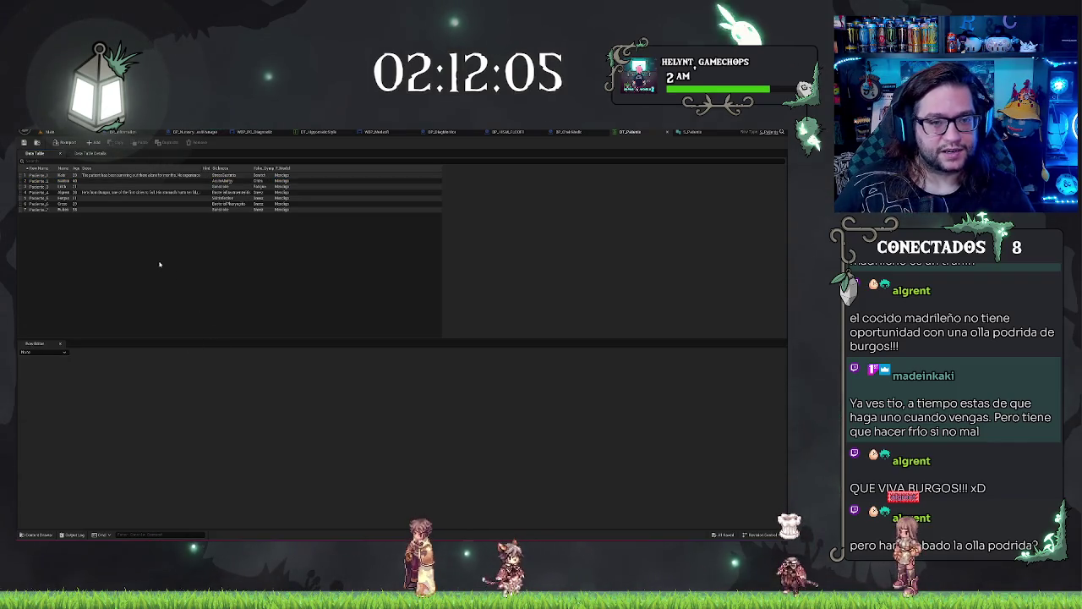
click(68, 181)
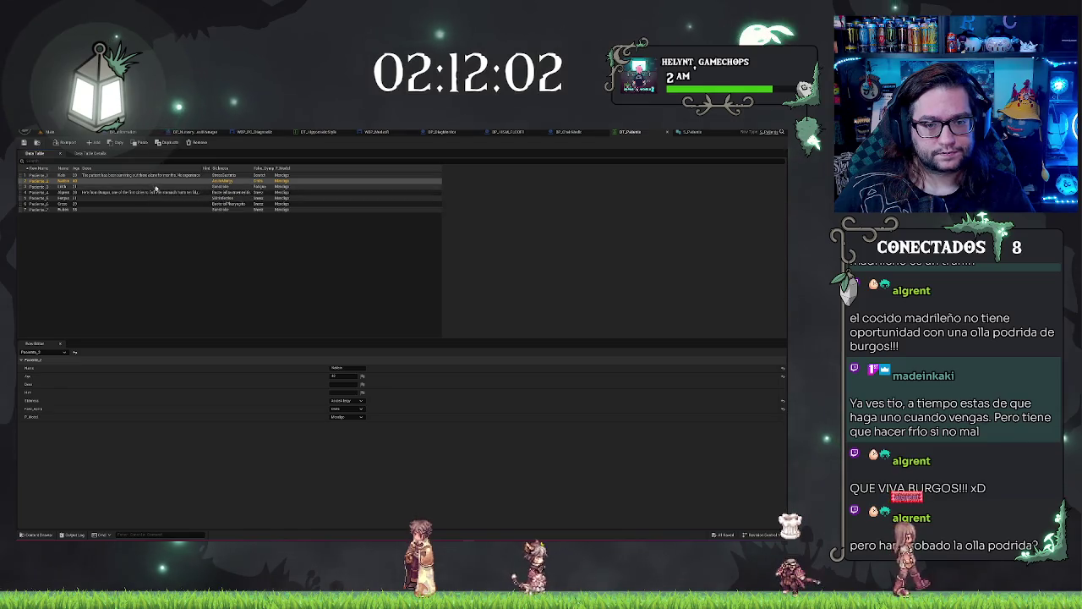